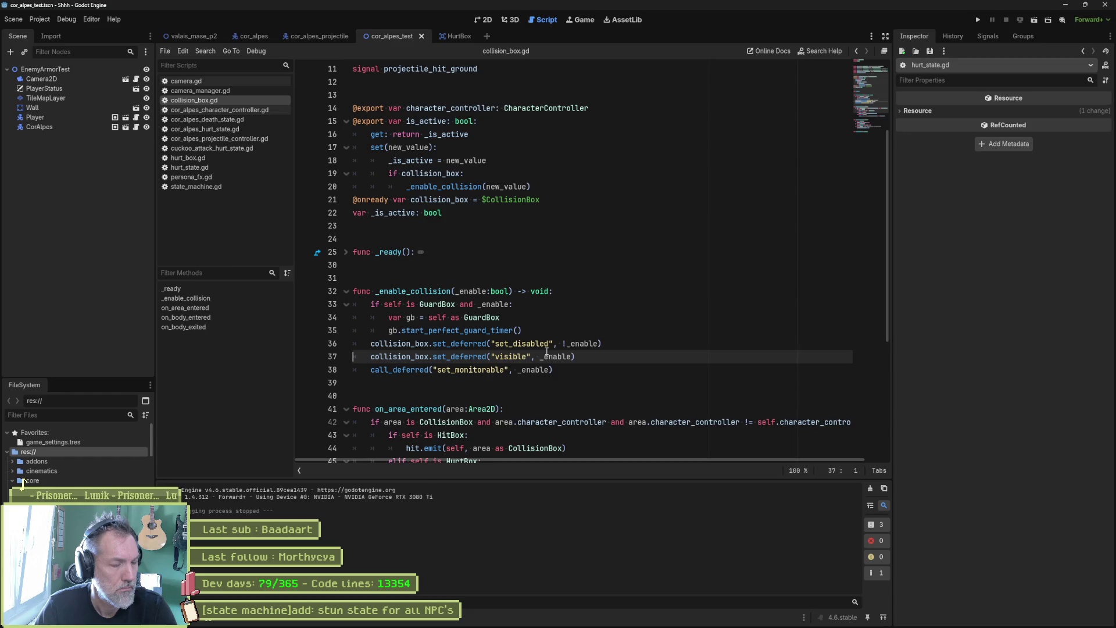
# Step: Review collision_box.gd, unfolding on_body_exited and _ready, and select all its code to share with Gemini
pyautogui.scroll(-7, 493, 419)
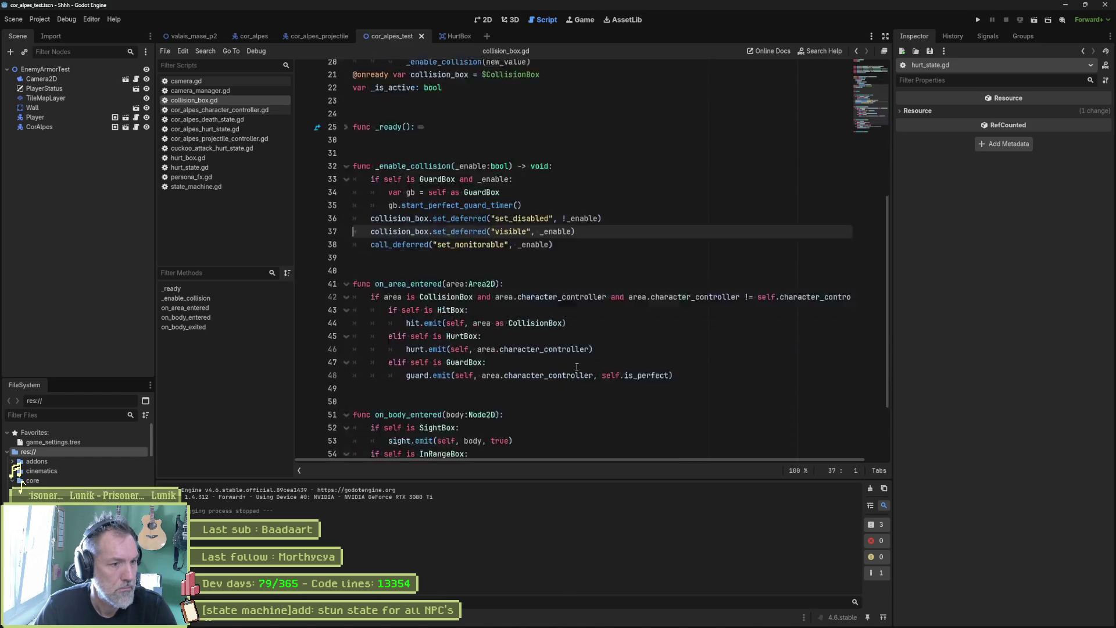
pyautogui.click(346, 435)
pyautogui.scroll(-1, 592, 395)
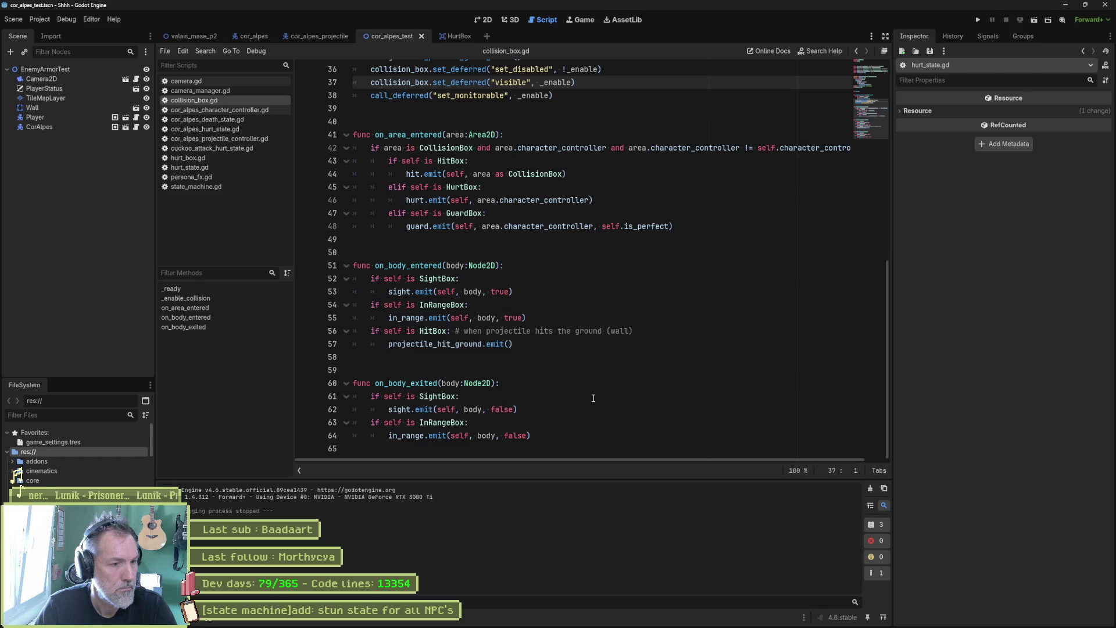
pyautogui.scroll(4, 593, 397)
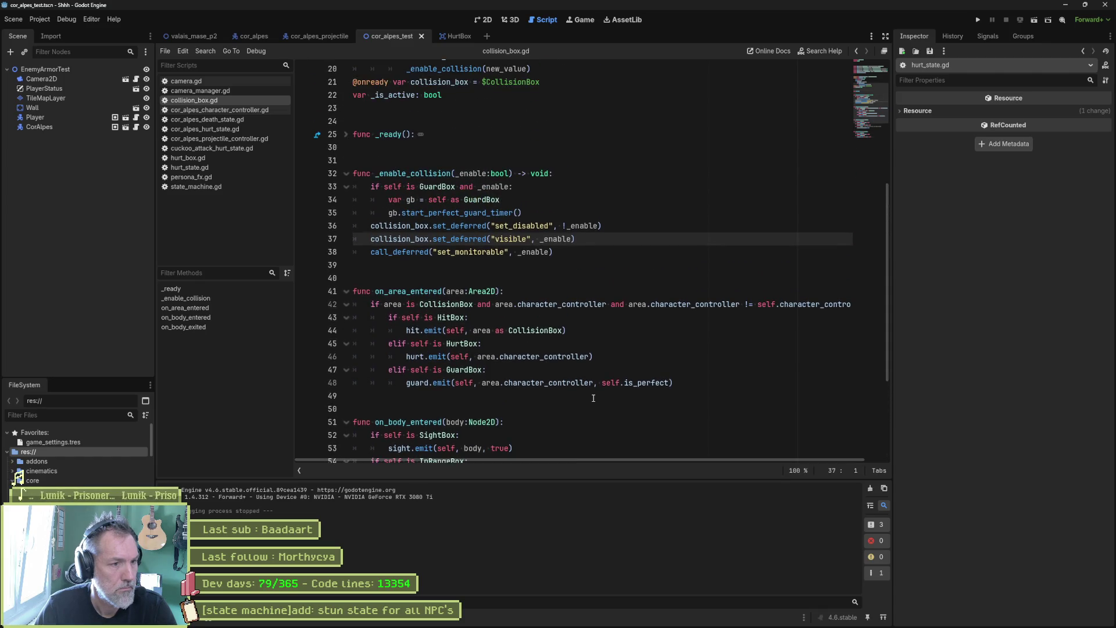
pyautogui.scroll(-4, 598, 400)
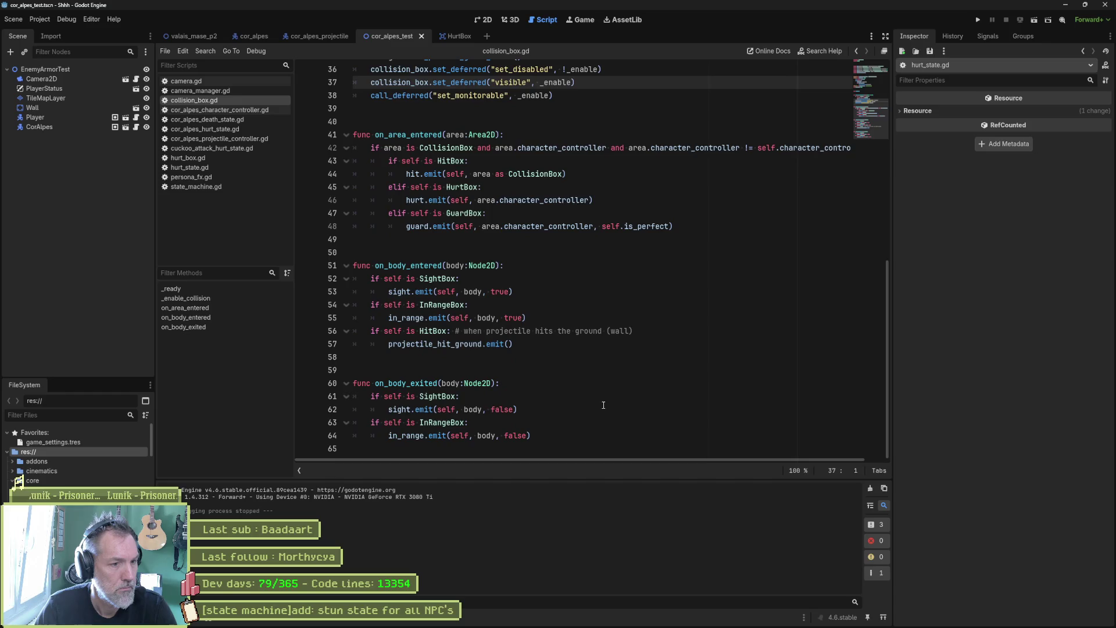
pyautogui.scroll(6, 602, 403)
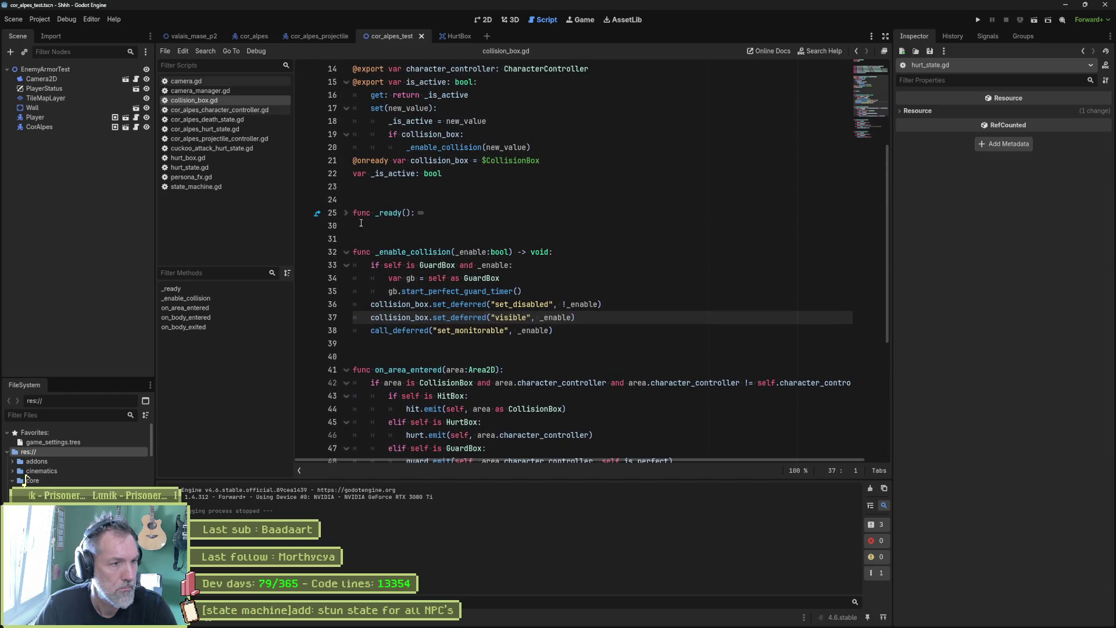
pyautogui.click(346, 213)
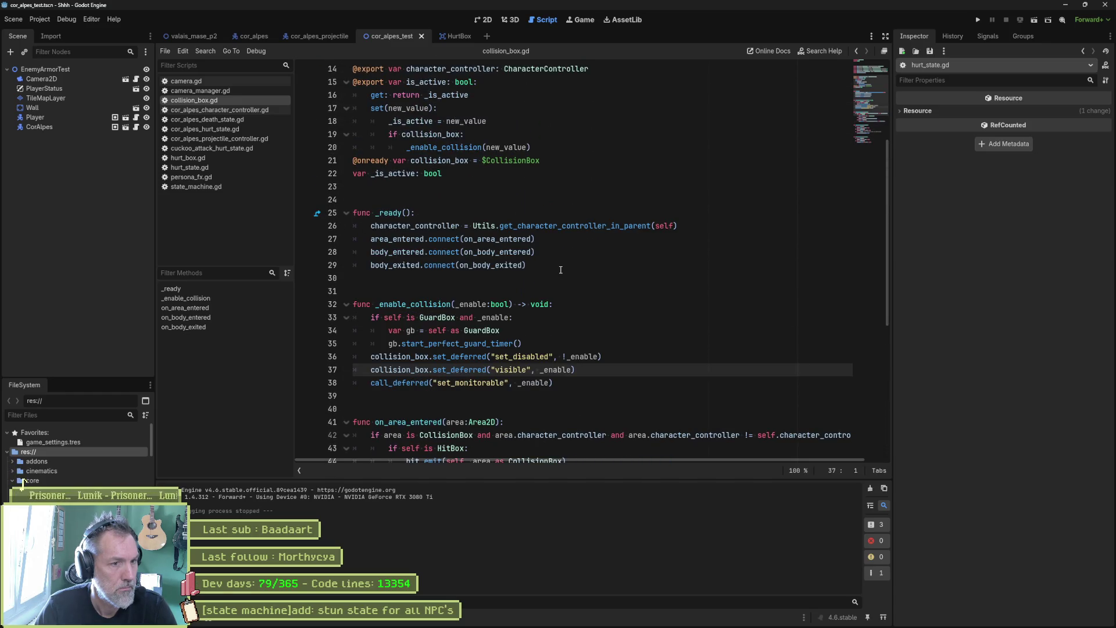
pyautogui.click(346, 213)
pyautogui.scroll(3, 539, 252)
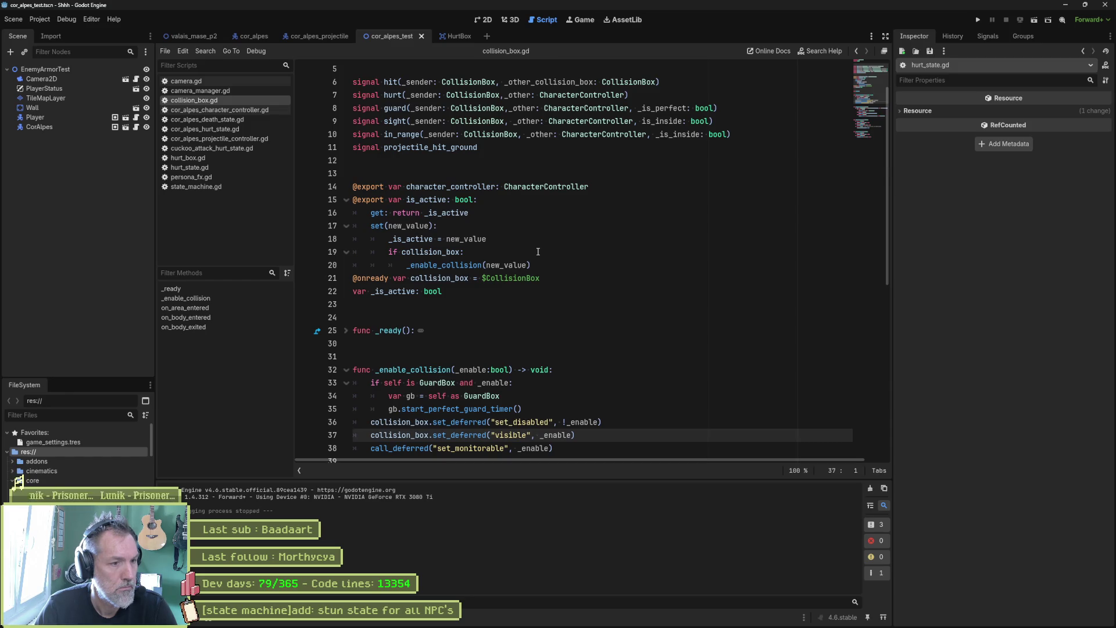
pyautogui.hotkey('ctrl', 'a')
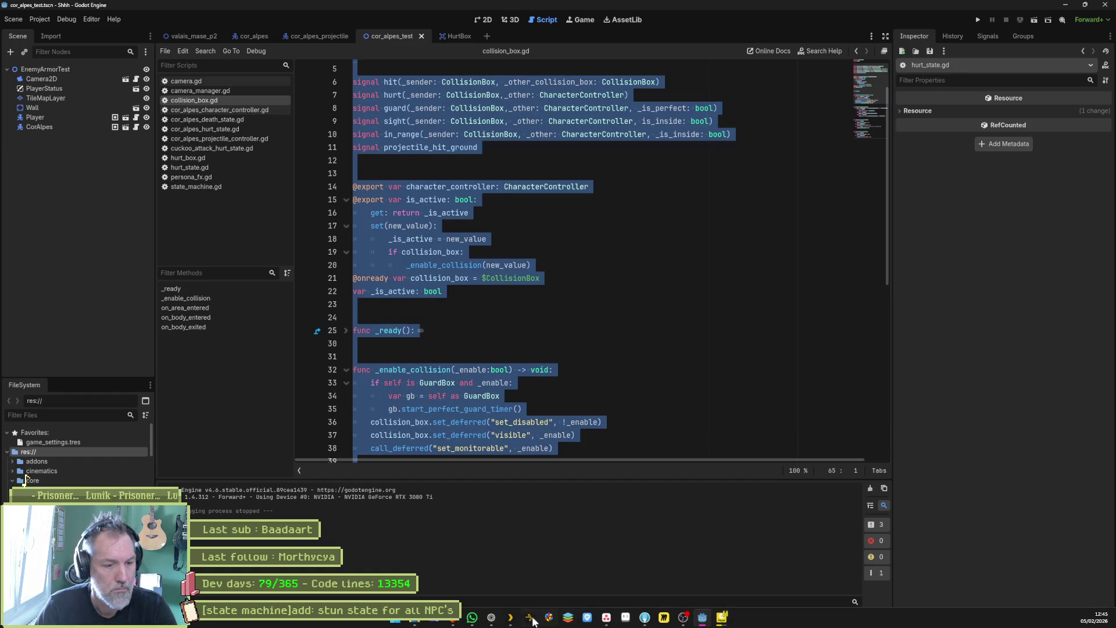
pyautogui.click(533, 621)
# Step: Paste the collision_box.gd script into Gemini's prompt and send it
pyautogui.hotkey('ctrl', 'v')
pyautogui.press('Return')
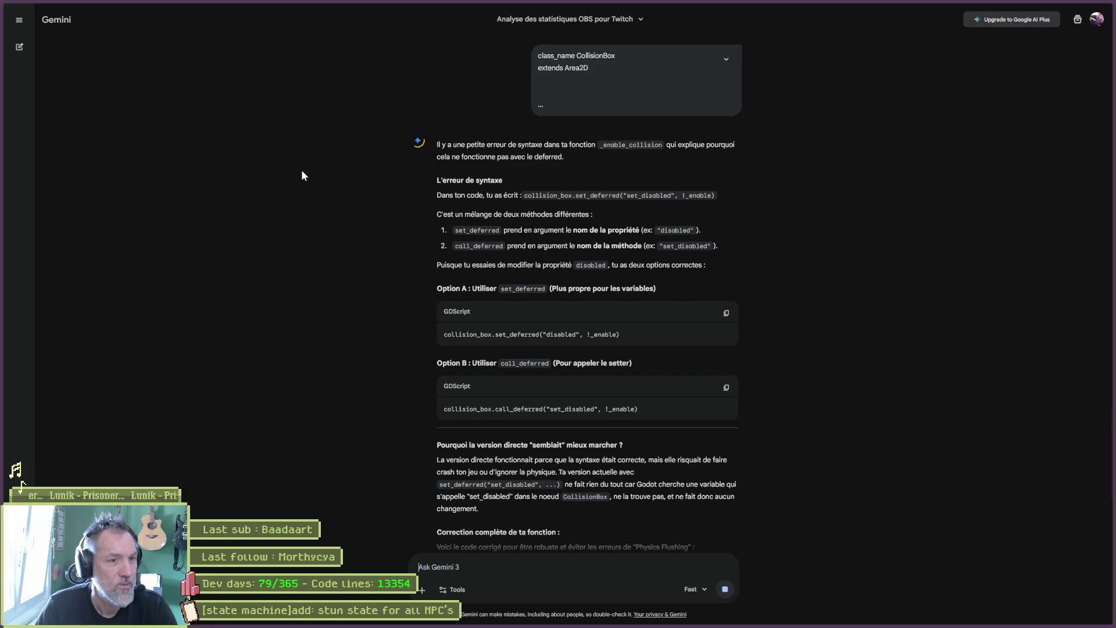
# Step: Back in Godot, change "set_disabled" to "disabled" in line 36's set_deferred call
pyautogui.click(1071, 12)
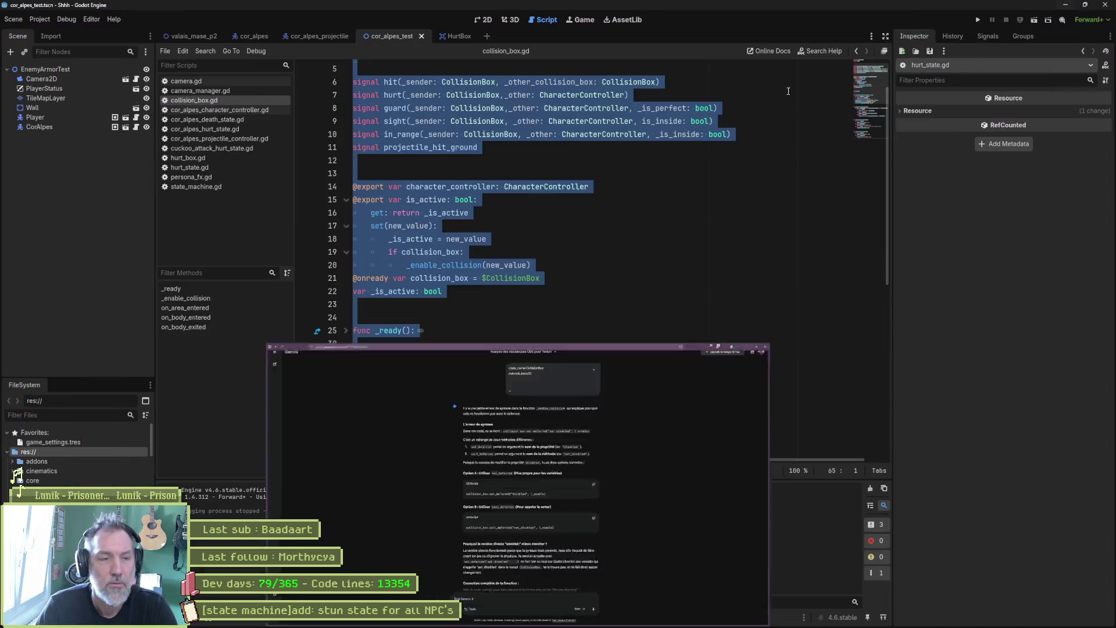
pyautogui.click(489, 238)
pyautogui.scroll(-3, 478, 314)
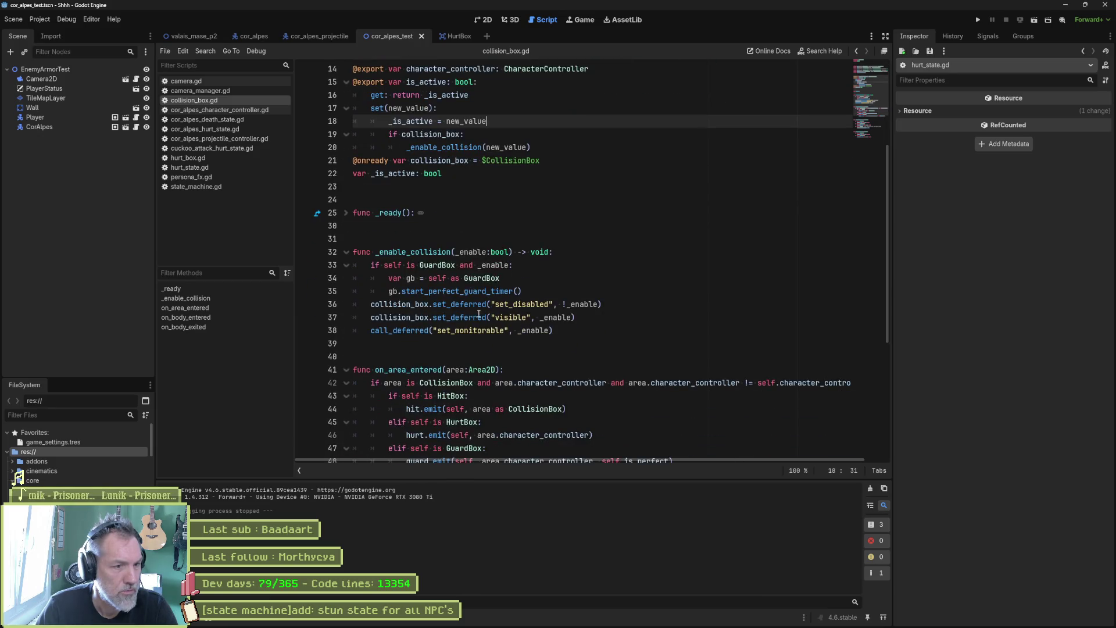
pyautogui.moveTo(494, 304); pyautogui.dragTo(511, 305)
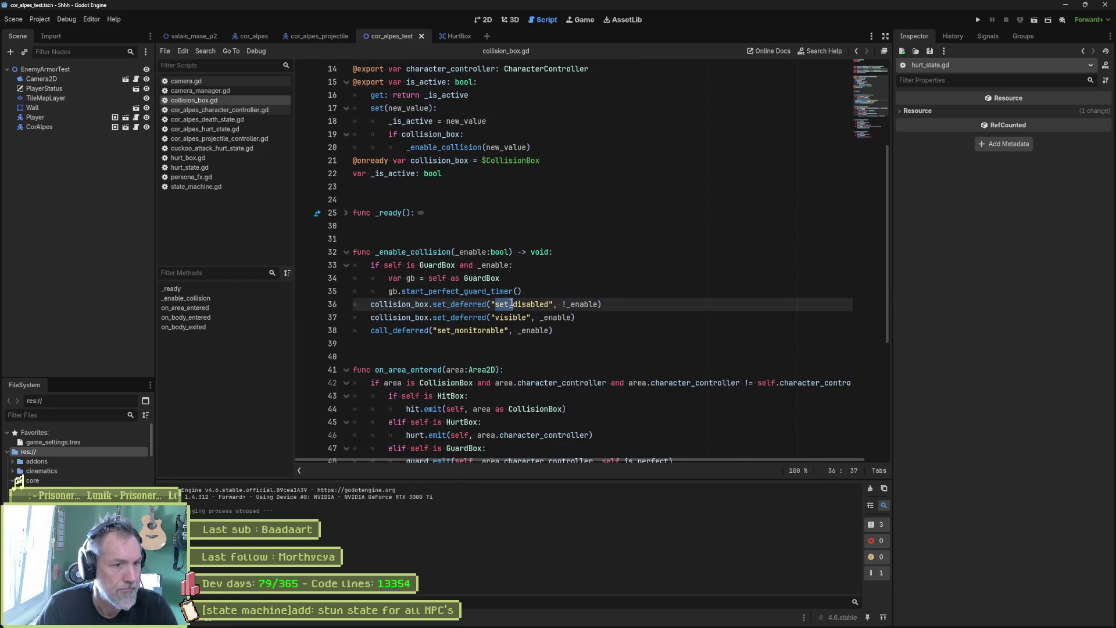
pyautogui.press('BackSpace')
# Step: Run the scene, move the player right into the enemy, then stop the game
pyautogui.press('F6')
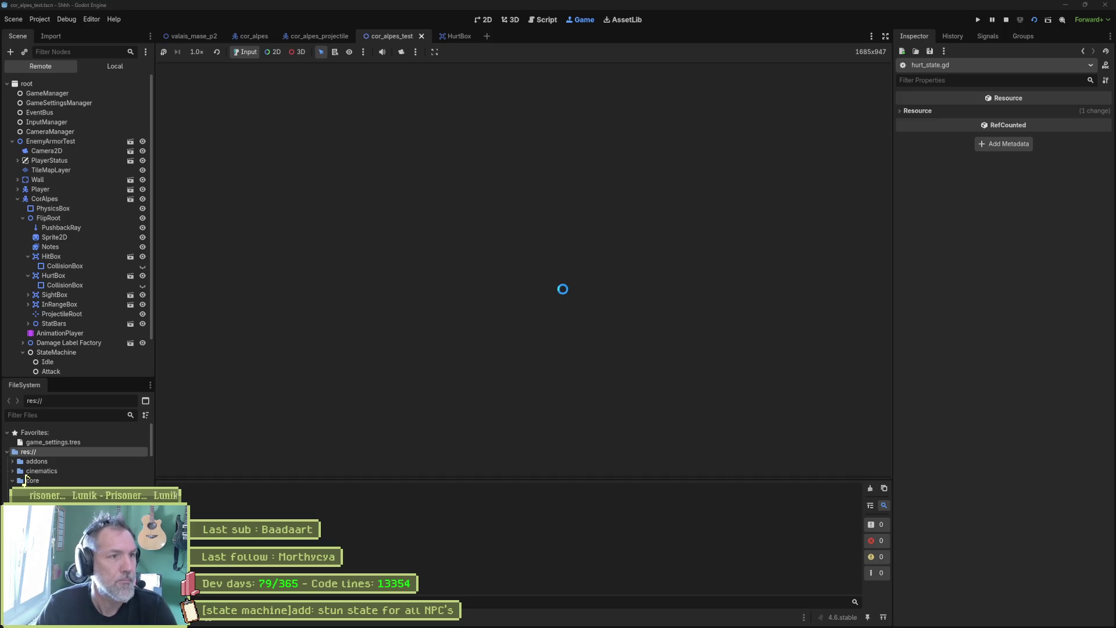
pyautogui.press('Right')
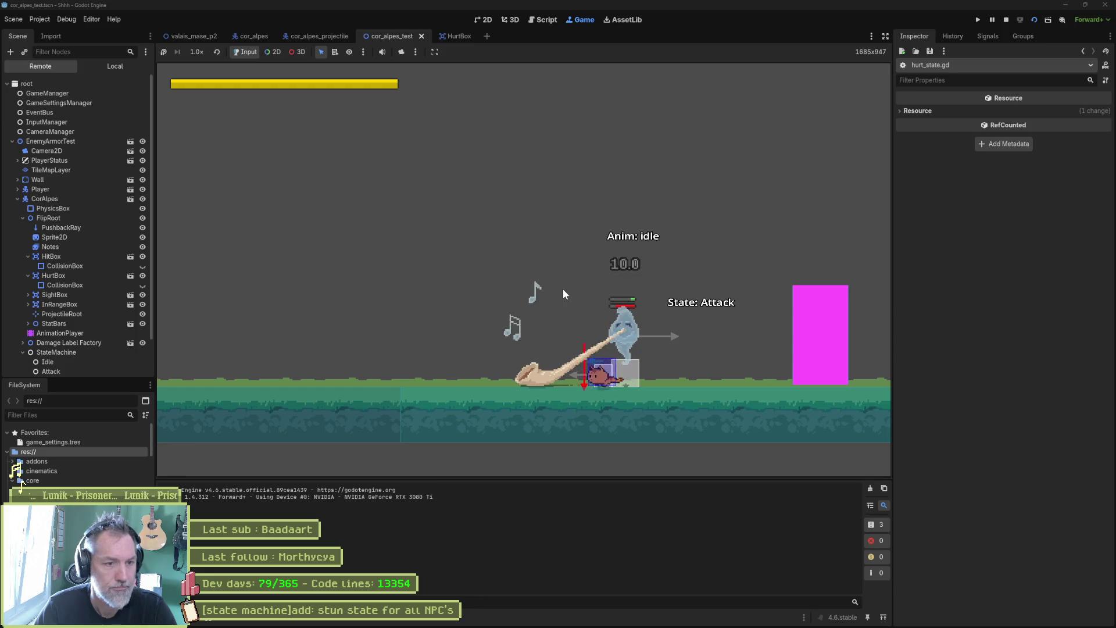
pyautogui.press('F8')
# Step: Send the updated collision_box.gd to Gemini and copy its corrected _enable_collision code block
pyautogui.hotkey('ctrl', 'a')
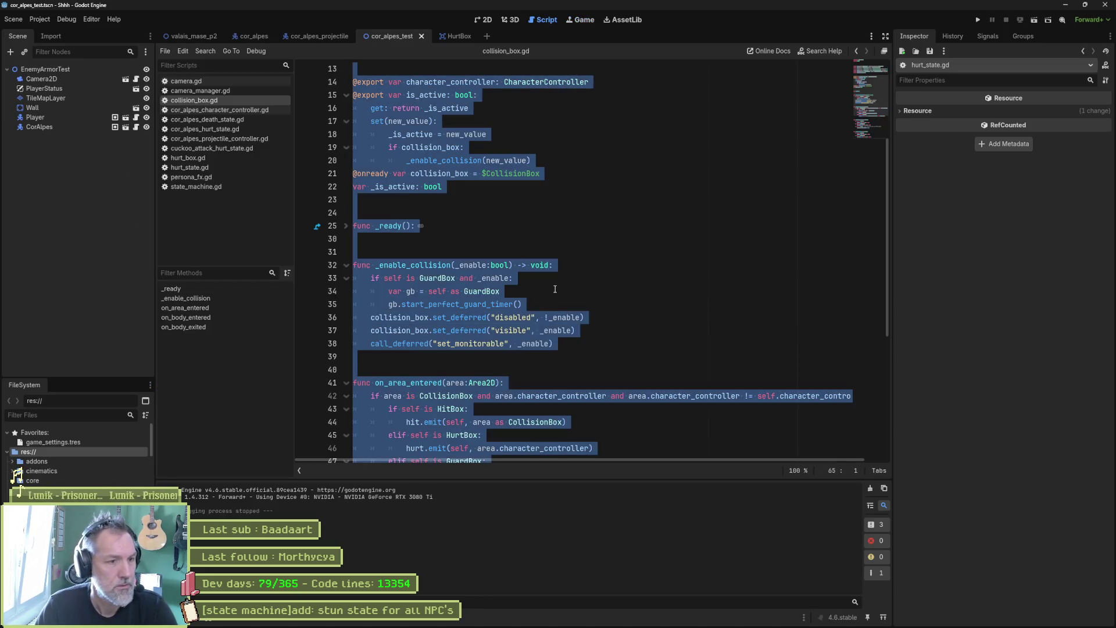
pyautogui.hotkey('alt', 'Tab')
pyautogui.click(533, 565)
pyautogui.hotkey('ctrl', 'v')
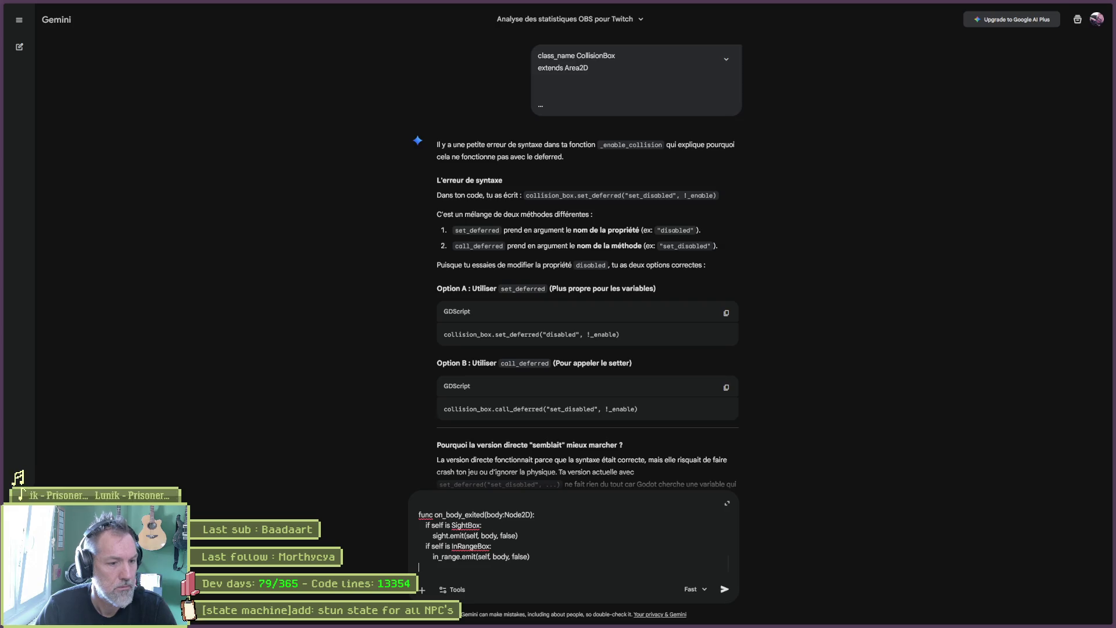
pyautogui.press('Return')
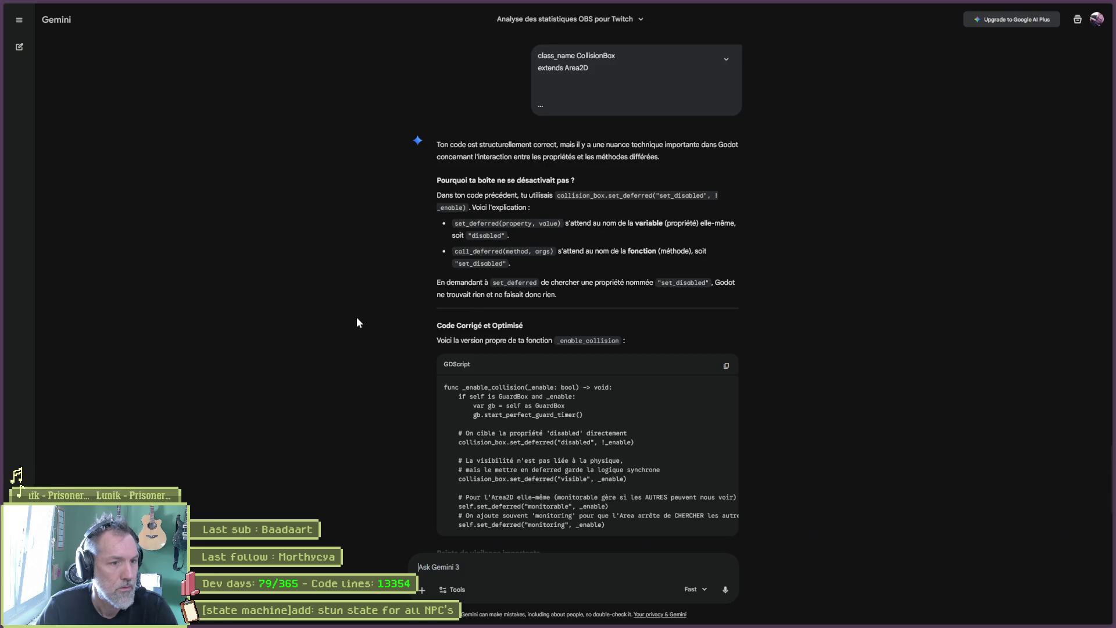
pyautogui.scroll(-2, 356, 317)
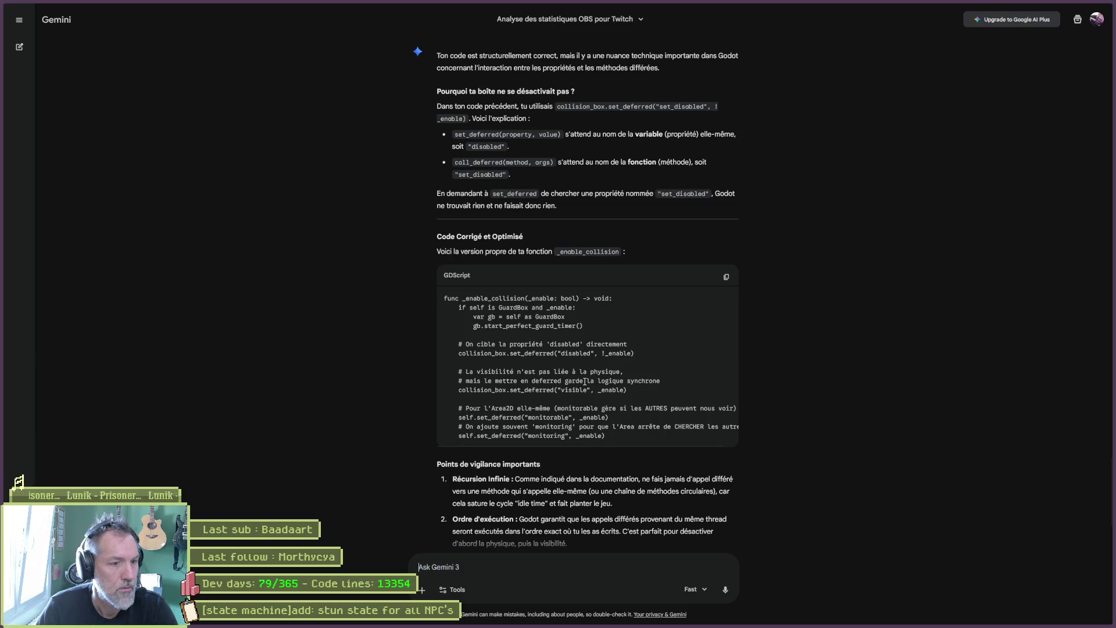
pyautogui.click(726, 277)
# Step: Paste Gemini's _enable_collision below the existing function and fix its indentation and spacing
pyautogui.hotkey('alt', 'Tab')
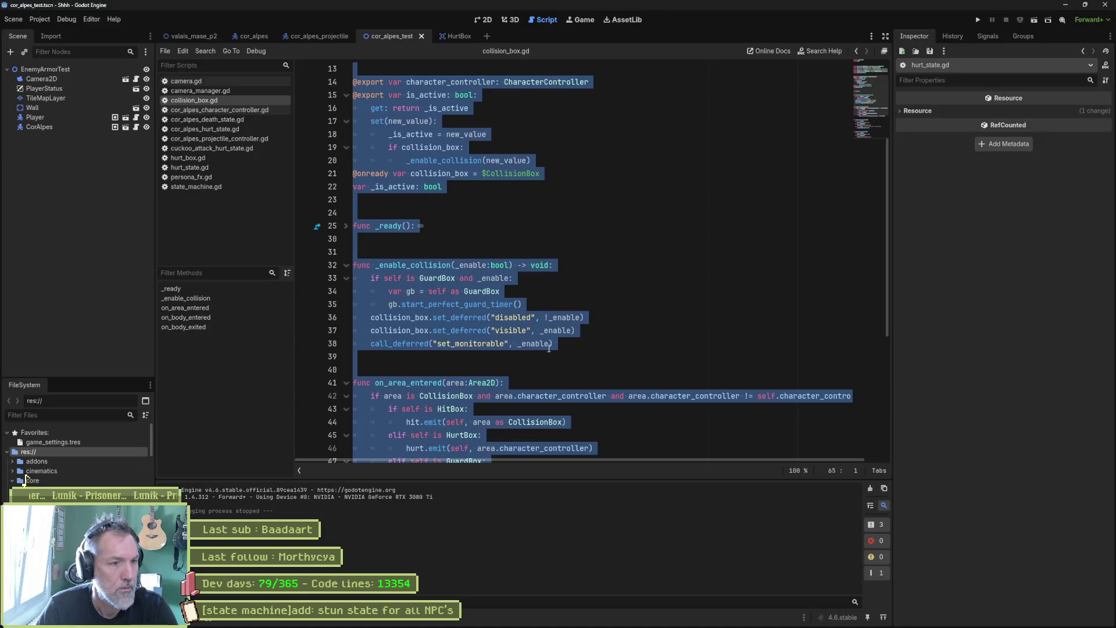
pyautogui.click(470, 357)
pyautogui.hotkey('ctrl', 'v')
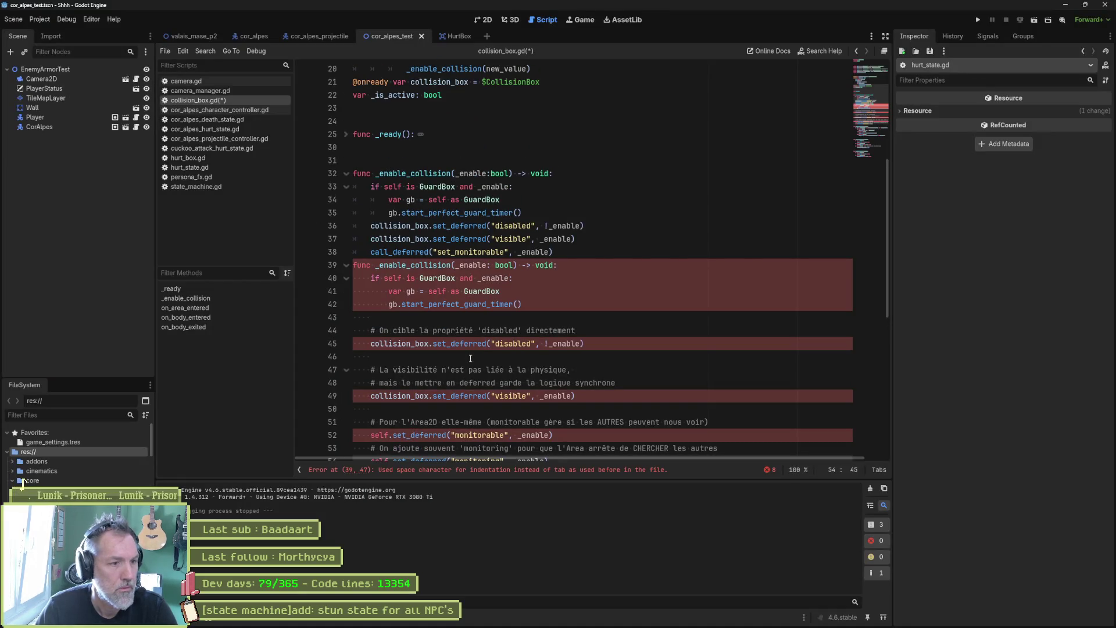
pyautogui.scroll(-1, 438, 345)
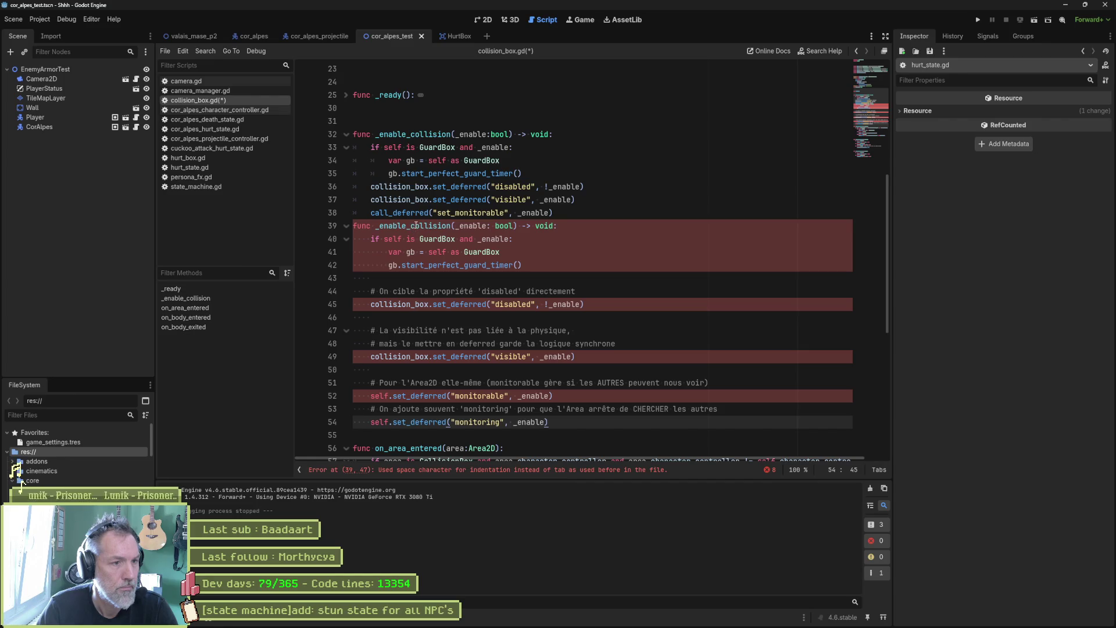
pyautogui.moveTo(353, 226)
pyautogui.mouseDown()
pyautogui.moveTo(406, 409)
pyautogui.moveTo(433, 422)
pyautogui.mouseUp()
pyautogui.hotkey('shift', 'Tab')
pyautogui.hotkey('shift', 'Tab')
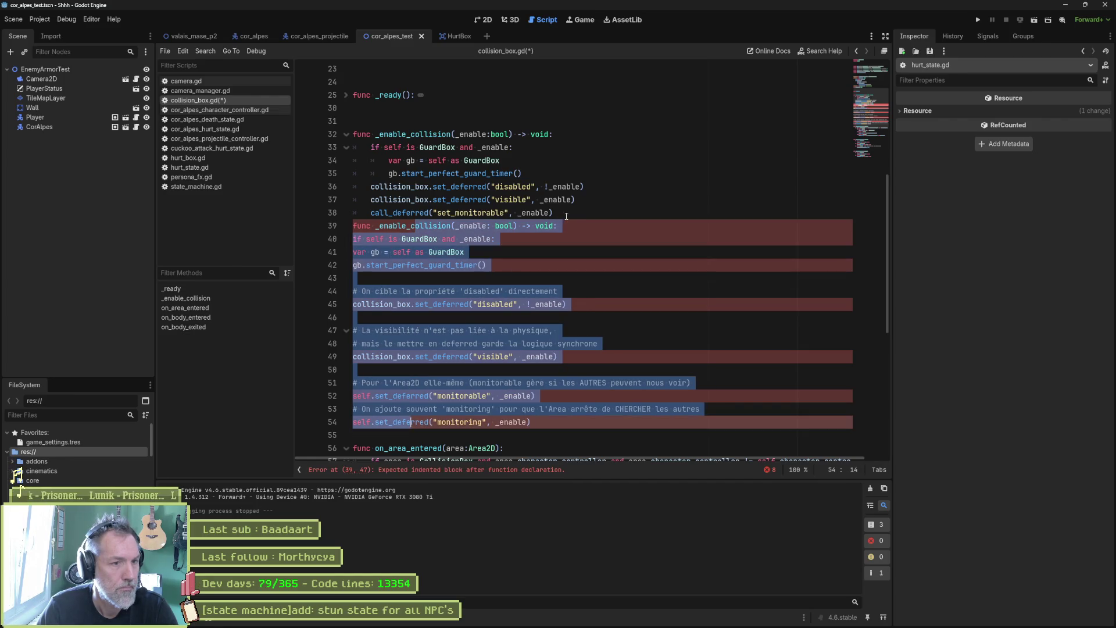
pyautogui.press('Tab')
pyautogui.click(544, 222)
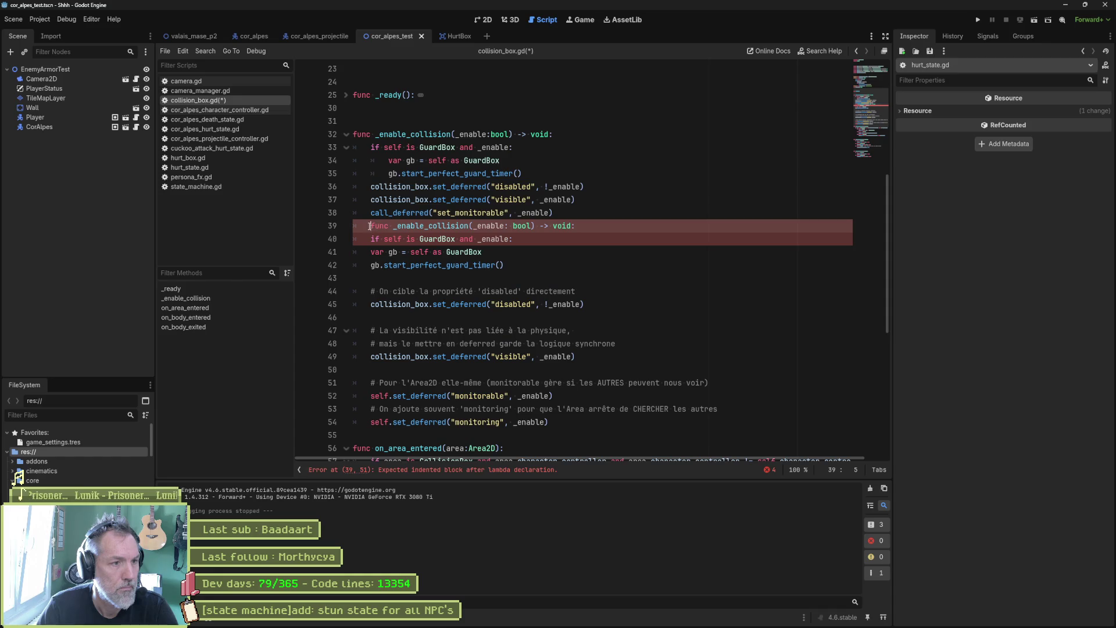
pyautogui.hotkey('shift', 'Tab')
pyautogui.hotkey('ctrl', 'shift', 'Return')
pyautogui.scroll(-2, 471, 228)
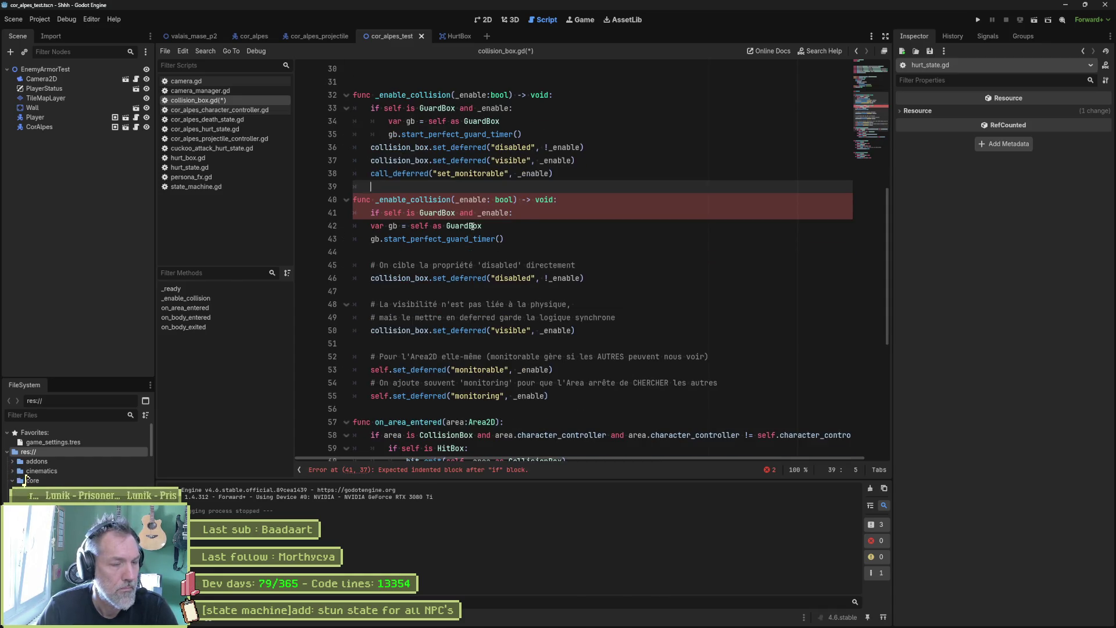
# Step: Rename the original function to _enable_collision_old, save collision_box.gd, and run the game
pyautogui.hotkey('alt', 'Tab')
pyautogui.hotkey('alt', 'Tab')
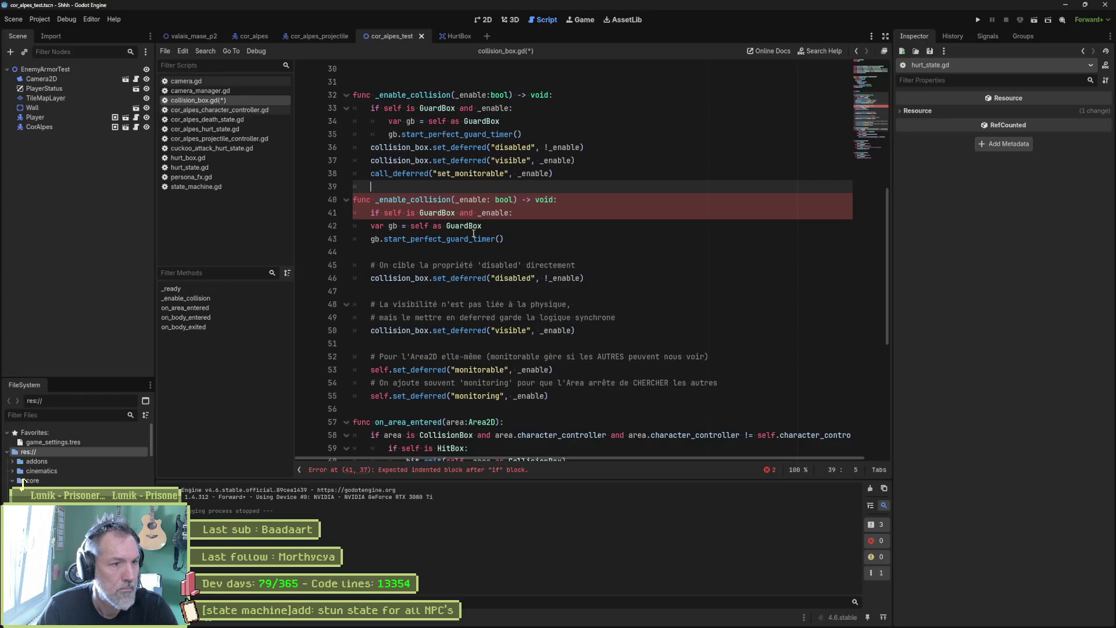
pyautogui.moveTo(486, 226); pyautogui.dragTo(491, 239)
pyautogui.click(562, 209)
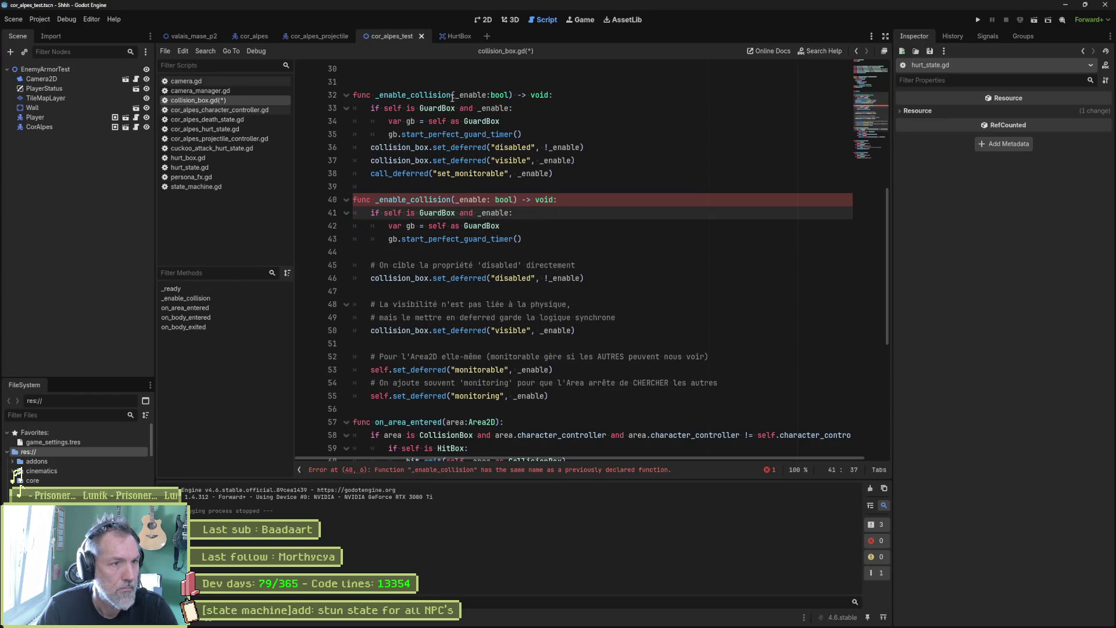
pyautogui.click(453, 95)
pyautogui.write('_old')
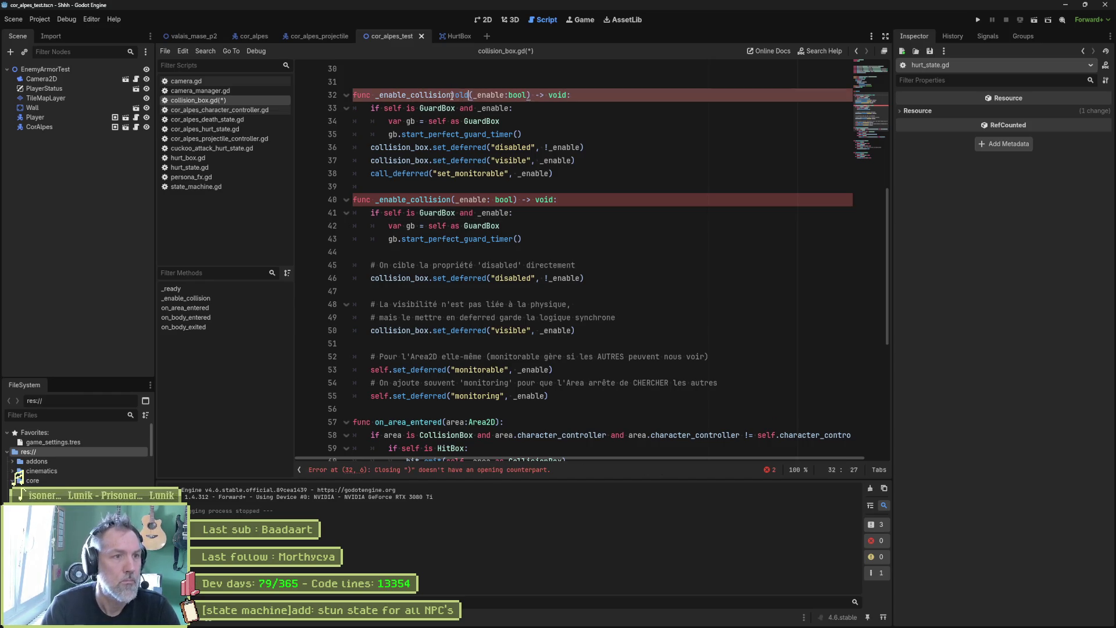
pyautogui.click(453, 95)
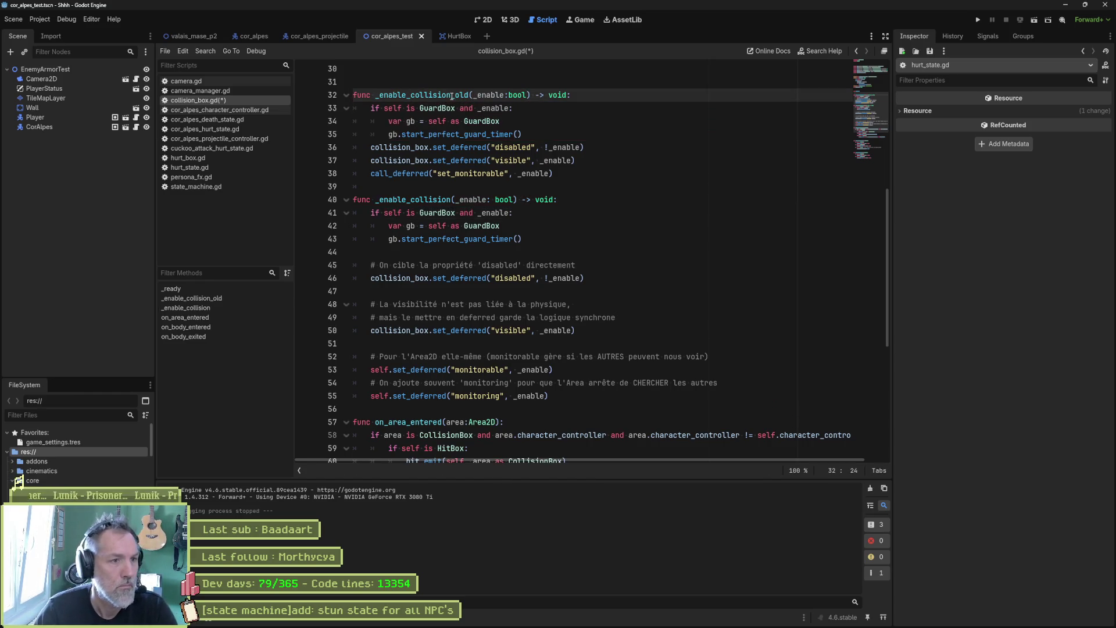
pyautogui.hotkey('ctrl', 's')
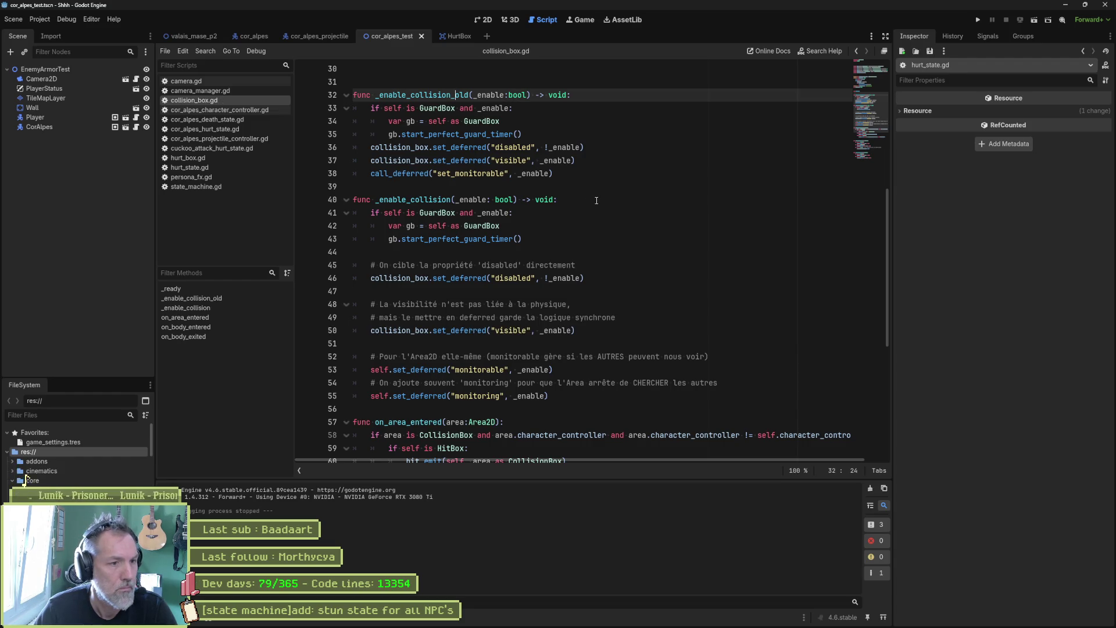
pyautogui.press('F6')
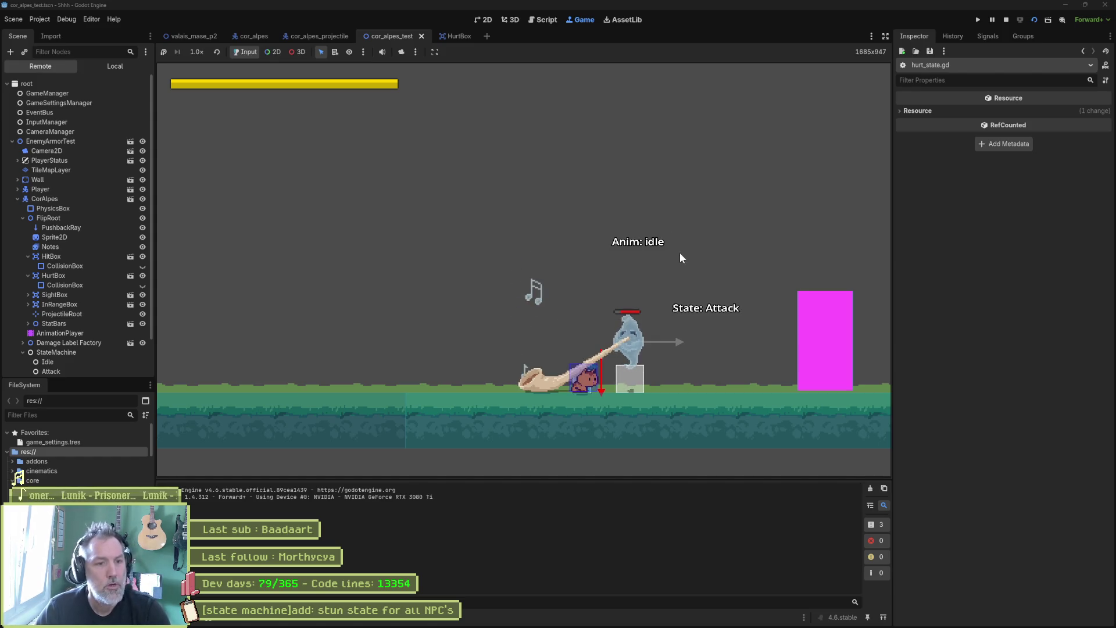
# Step: Stop the game and copy the commented monitorable and monitoring set_deferred lines into _enable_collision_old
pyautogui.press('F8')
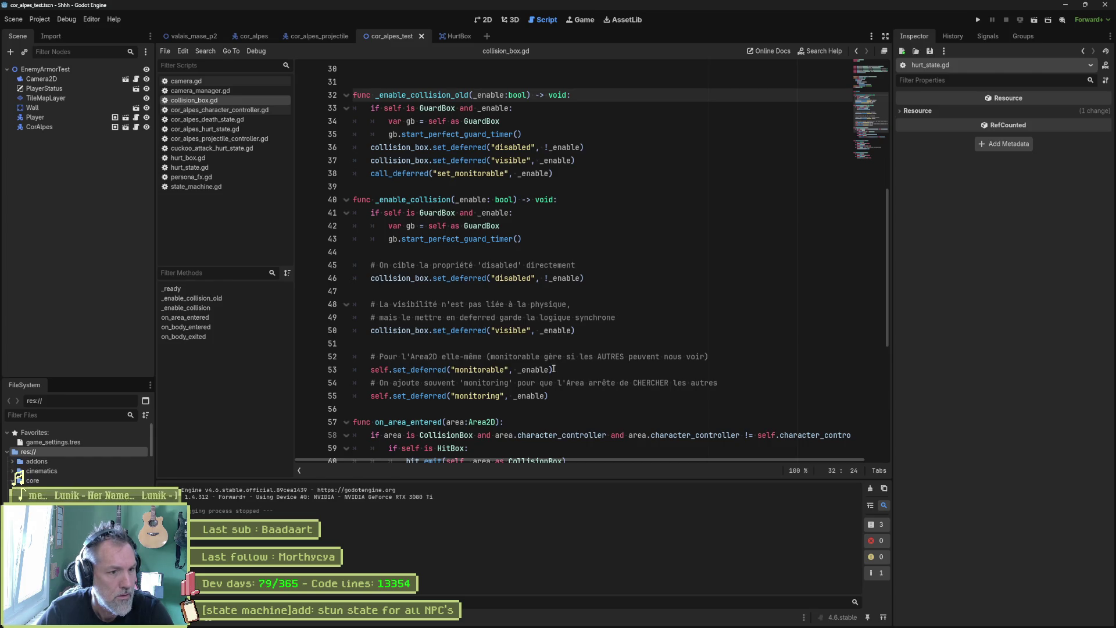
pyautogui.moveTo(560, 391); pyautogui.dragTo(587, 335)
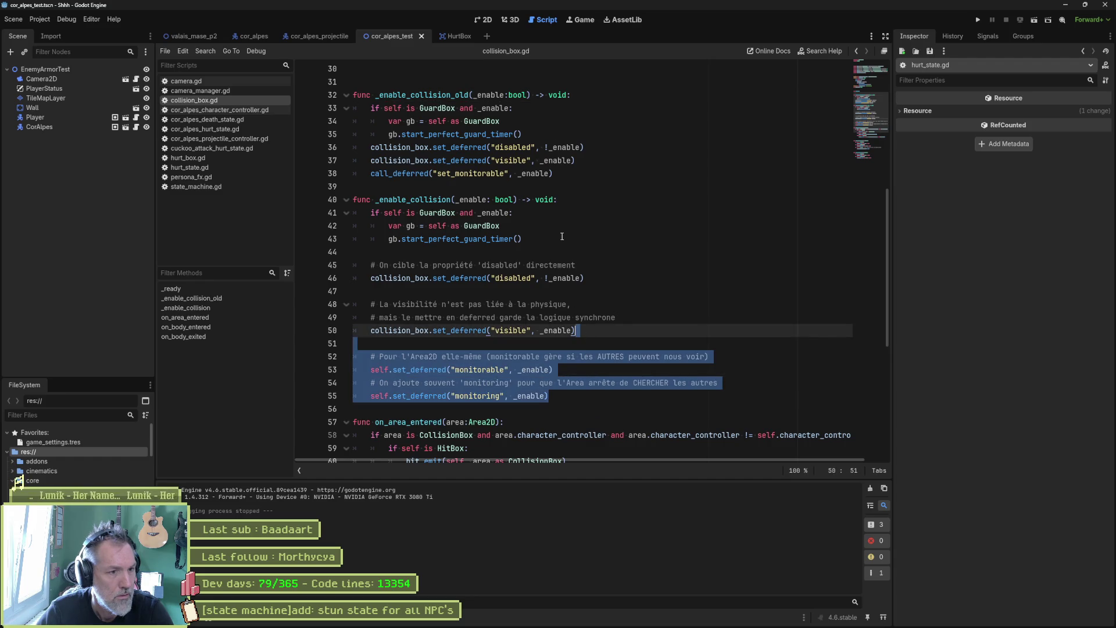
pyautogui.hotkey('ctrl', 'c')
pyautogui.click(569, 173)
pyautogui.hotkey('ctrl', 'v')
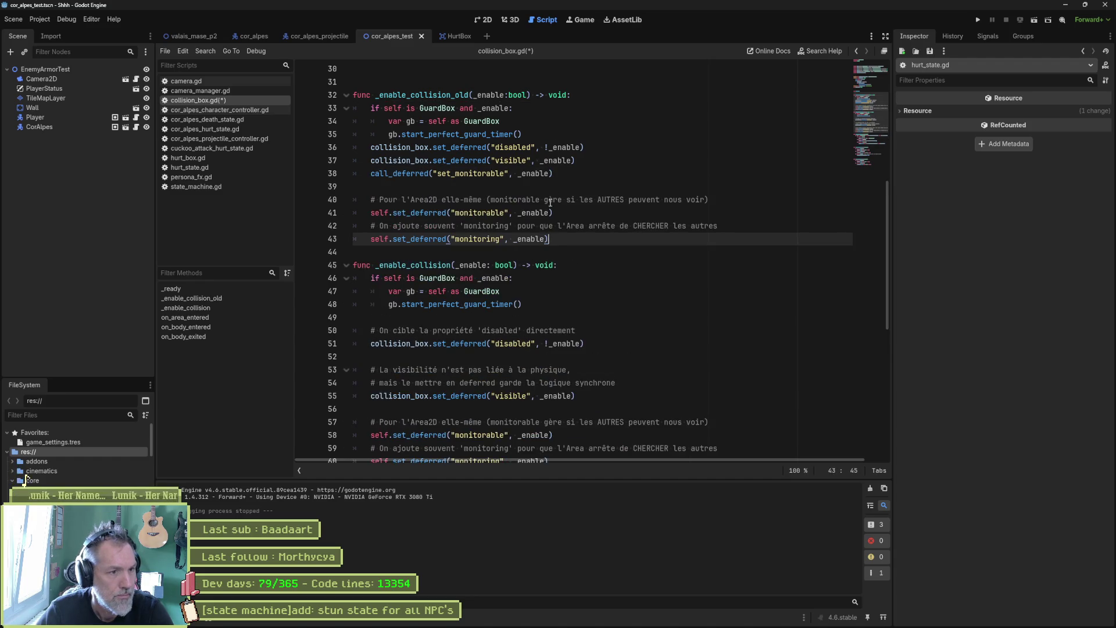
pyautogui.scroll(-1, 526, 375)
# Step: Delete the duplicate _enable_collision function and remove _old from the original's name
pyautogui.moveTo(557, 426); pyautogui.dragTo(349, 226)
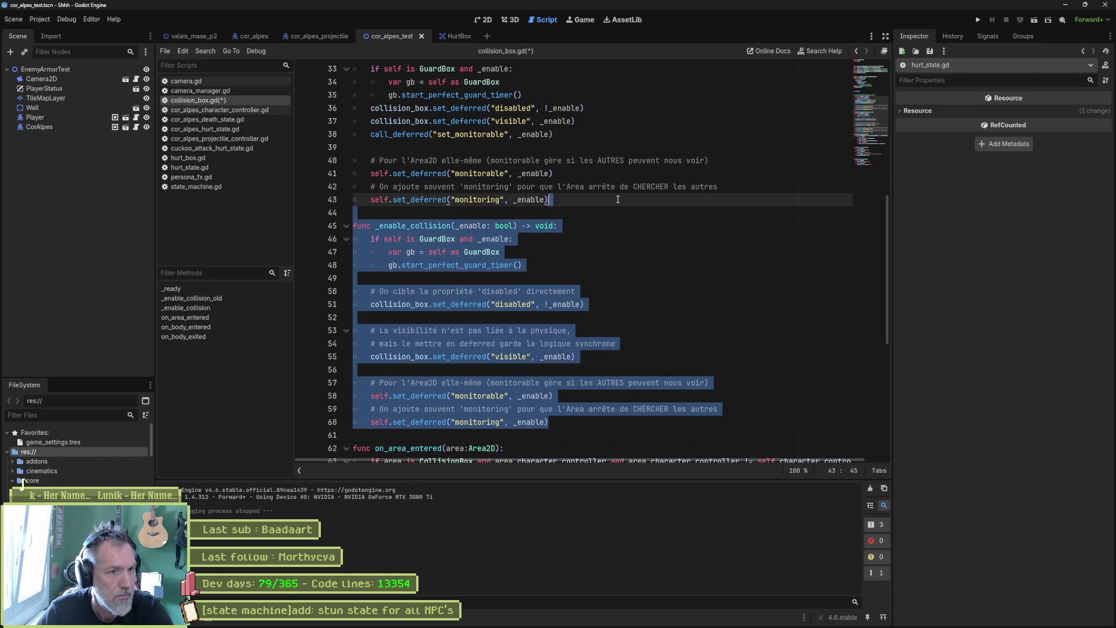
pyautogui.press('Delete')
pyautogui.scroll(2, 479, 160)
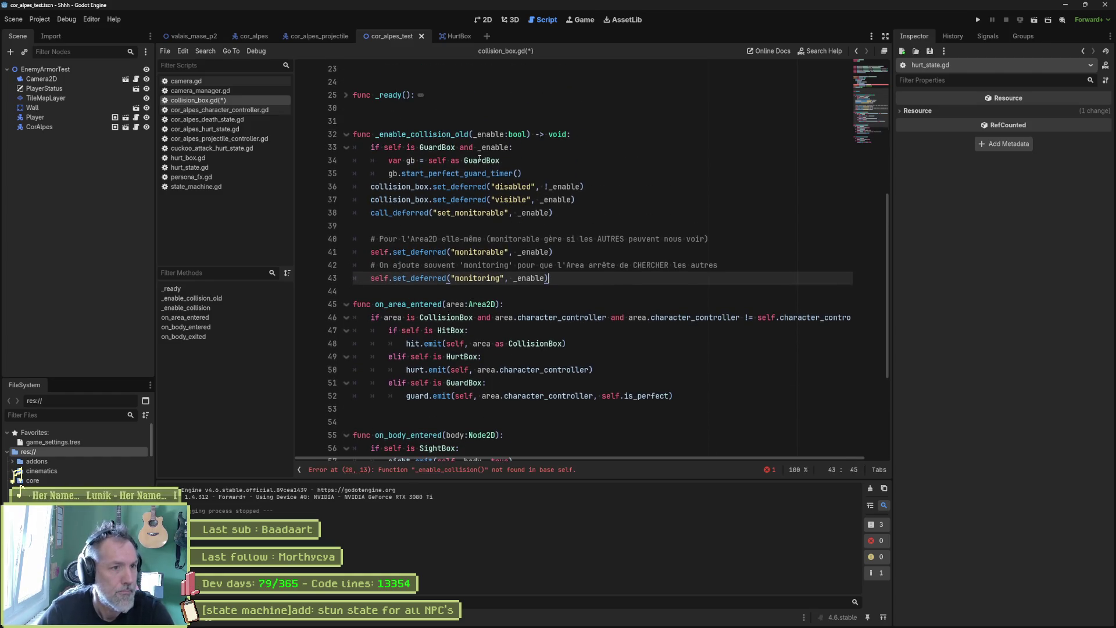
pyautogui.click(468, 135)
pyautogui.press('BackSpace')
pyautogui.press('BackSpace')
pyautogui.press('BackSpace')
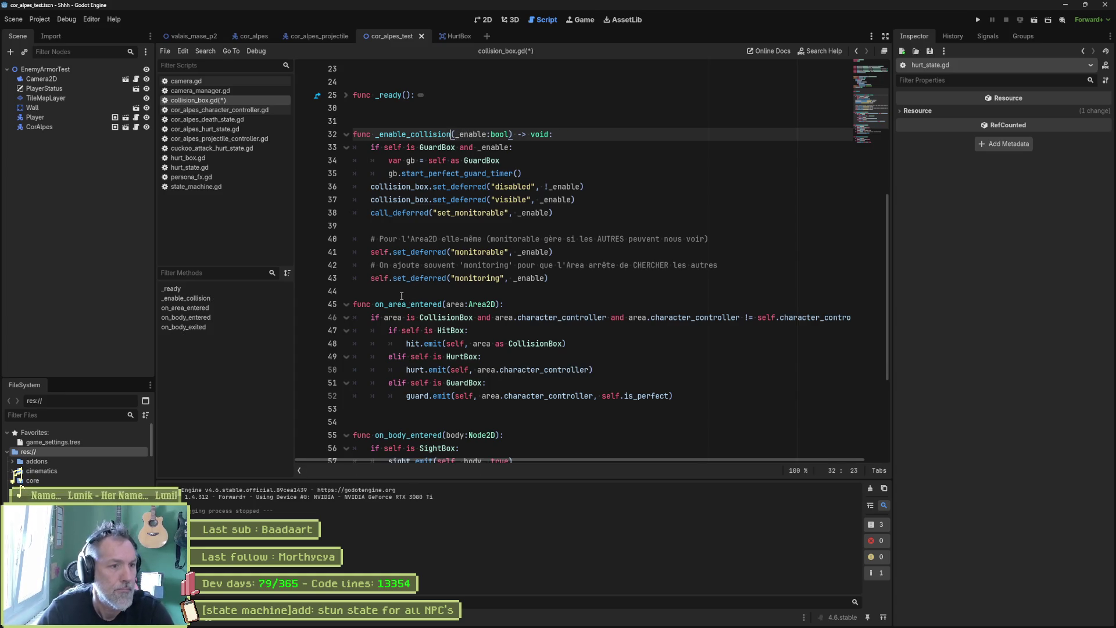
# Step: Add a blank line after the function and select the French monitorable comment
pyautogui.click(404, 296)
pyautogui.press('Return')
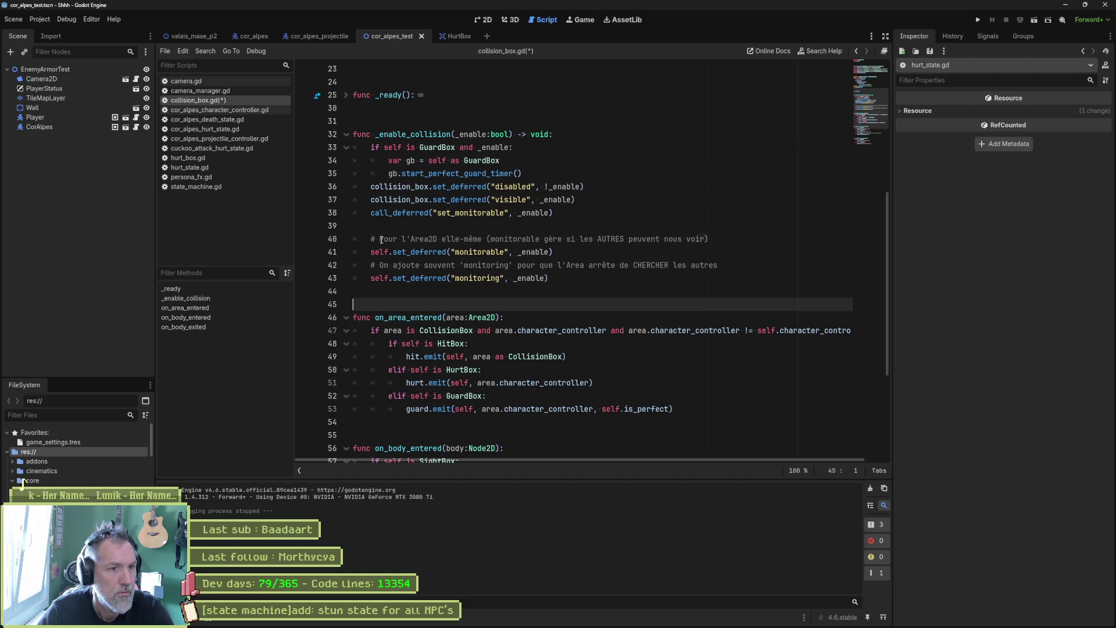
pyautogui.moveTo(381, 240)
pyautogui.mouseDown()
pyautogui.moveTo(486, 251)
pyautogui.moveTo(706, 239)
pyautogui.mouseUp()
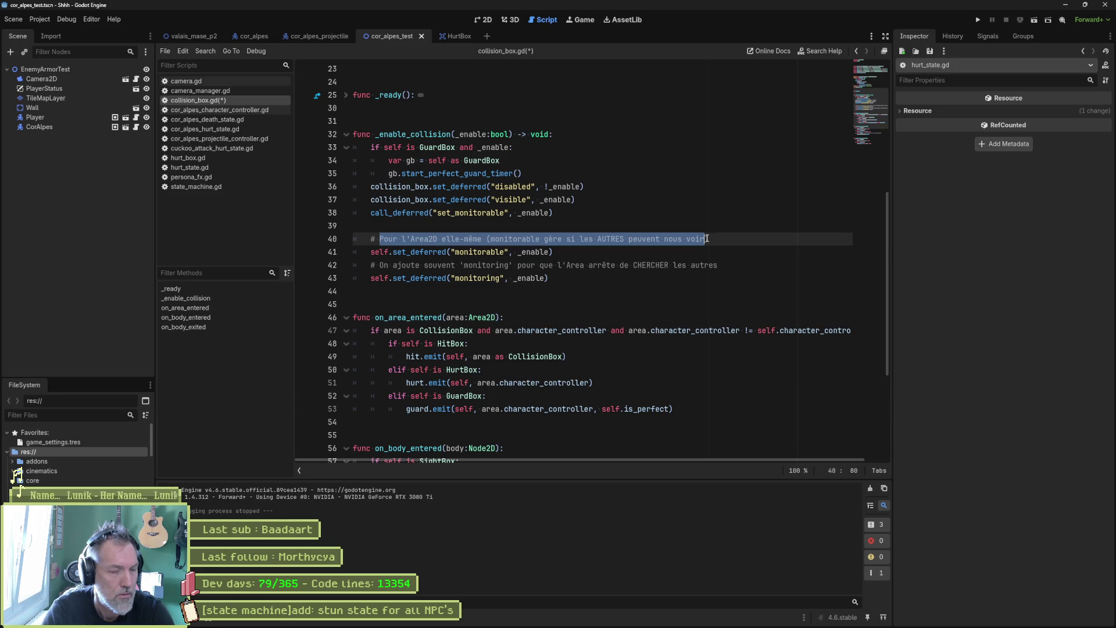
# Step: Rewrite the monitorable comment as "Can others see me"
pyautogui.write('Other')
pyautogui.hotkey('ctrl', 'BackSpace')
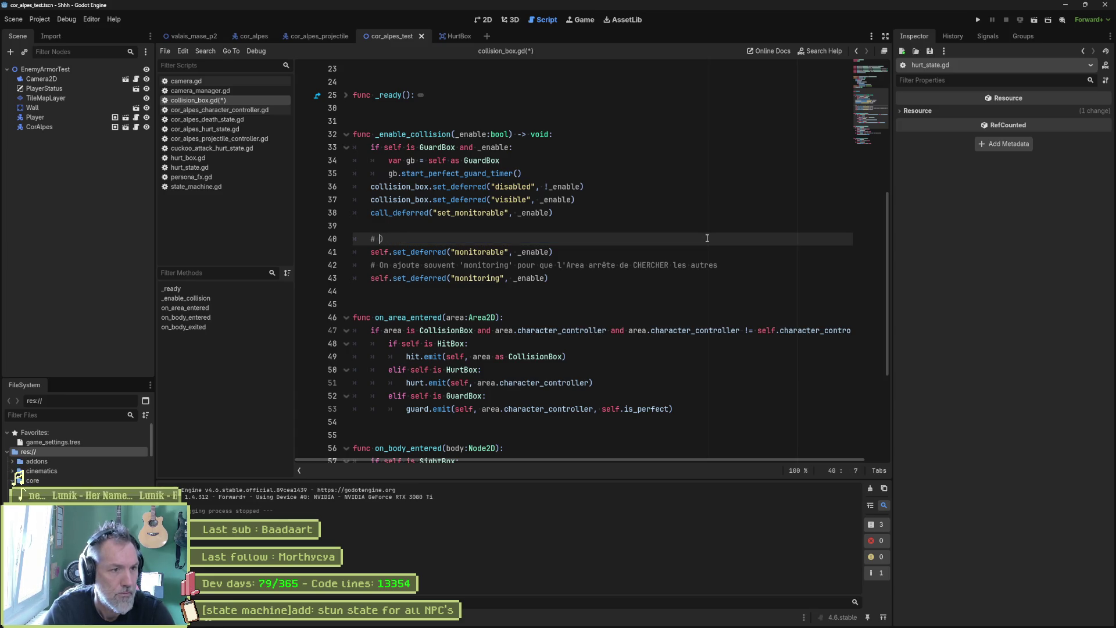
pyautogui.write('others see us')
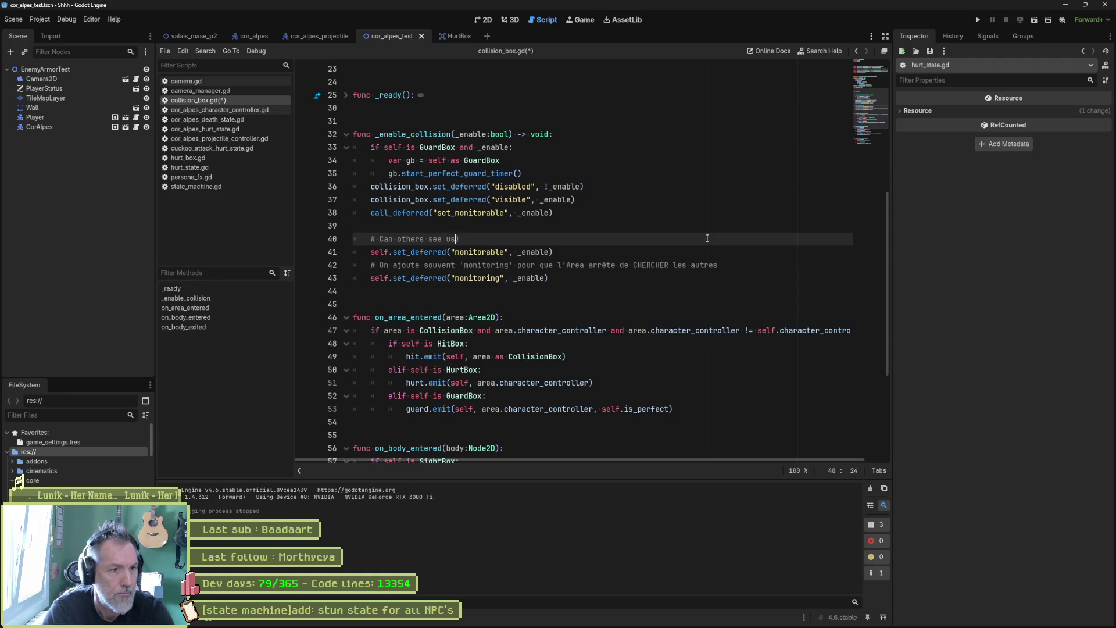
pyautogui.press('BackSpace')
pyautogui.write('me')
pyautogui.press('Delete')
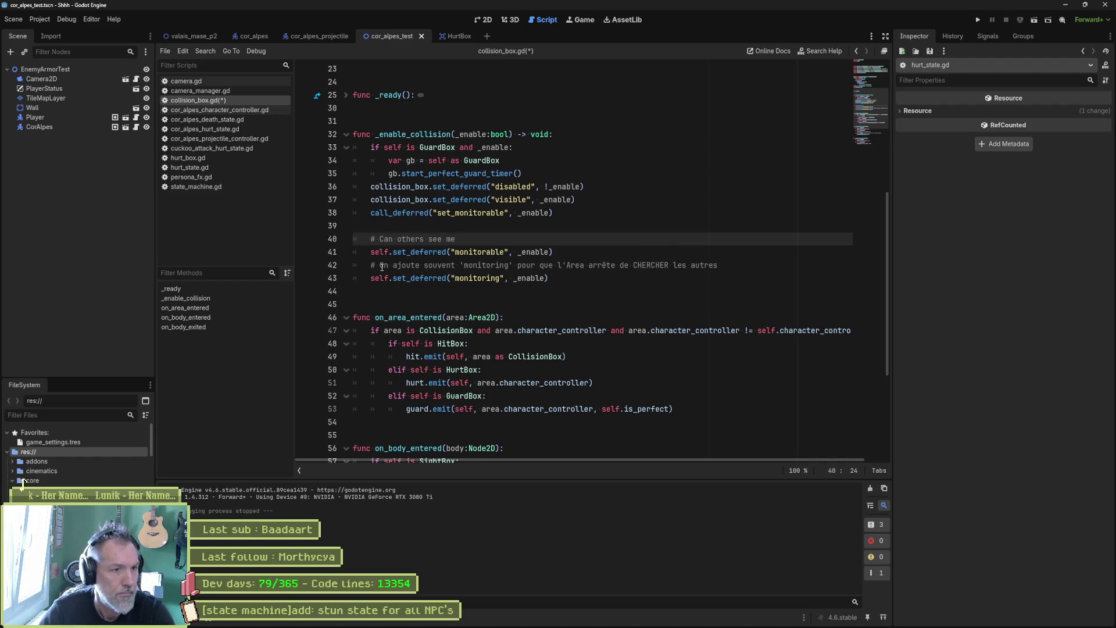
# Step: Replace the monitoring comment with "Can I see others" and save collision_box.gd
pyautogui.moveTo(379, 265); pyautogui.dragTo(719, 265)
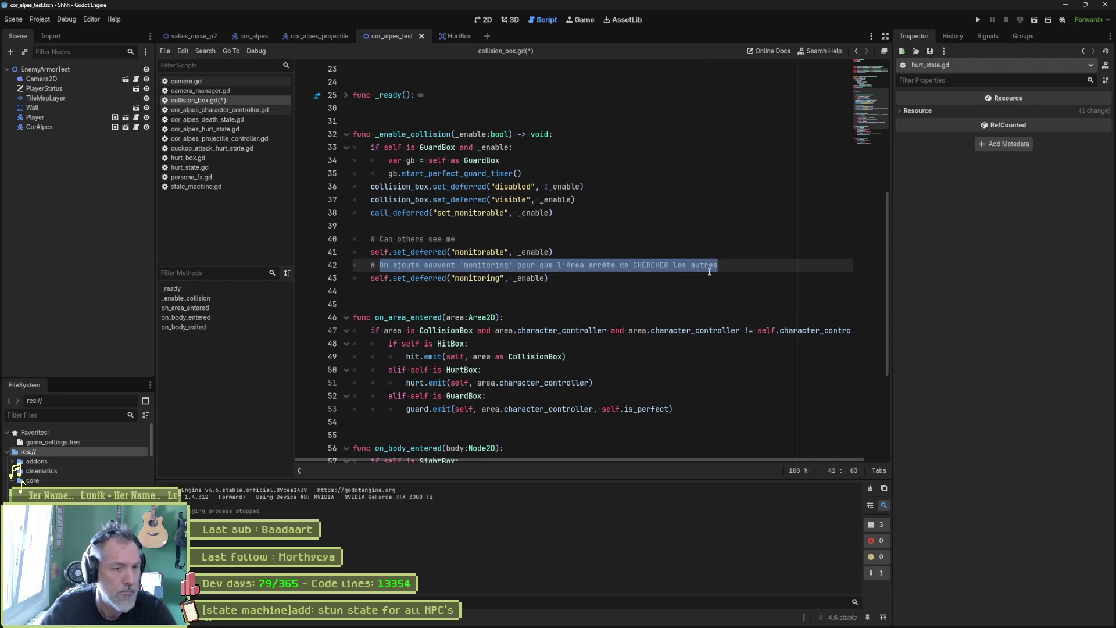
pyautogui.write('Can I ')
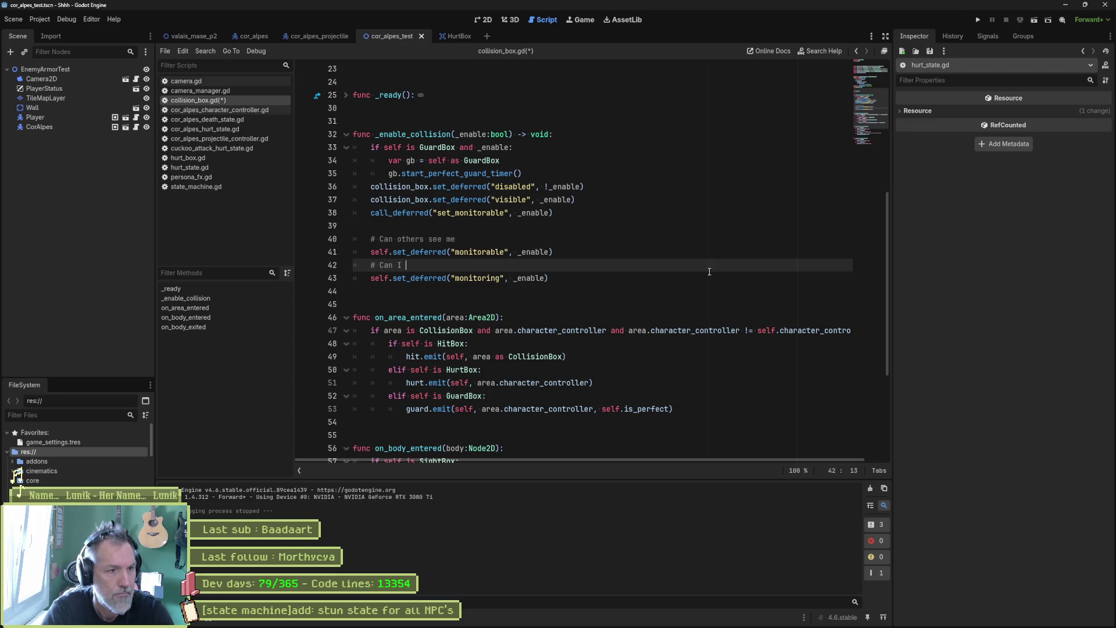
pyautogui.write('see others')
pyautogui.hotkey('ctrl', 's')
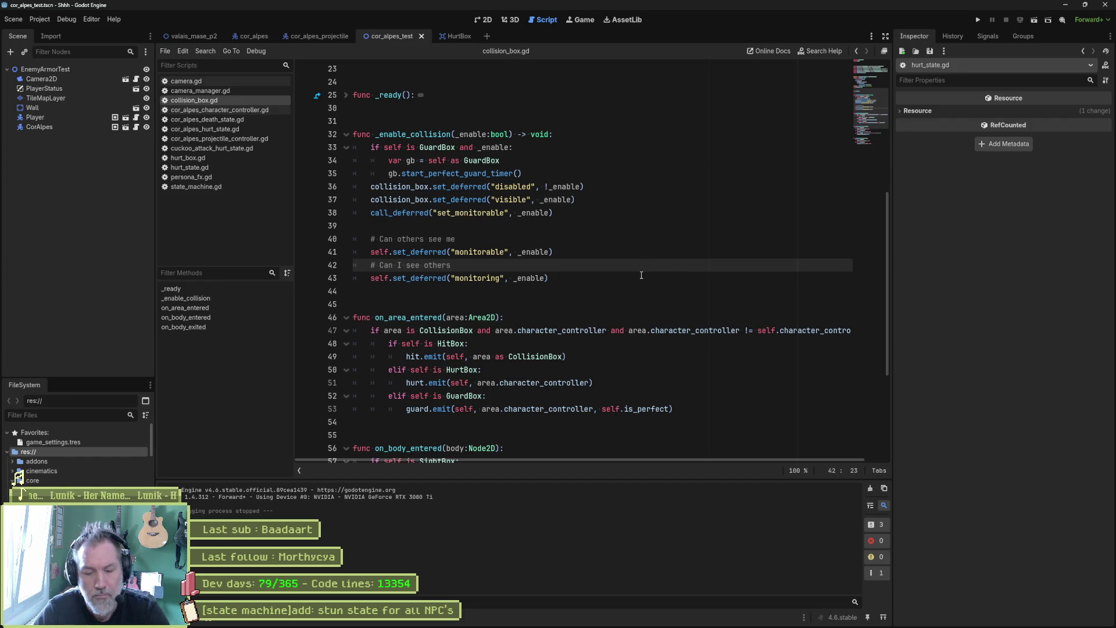
# Step: Cut the redundant call_deferred monitorable line 38, then run and stop the test scene
pyautogui.click(598, 214)
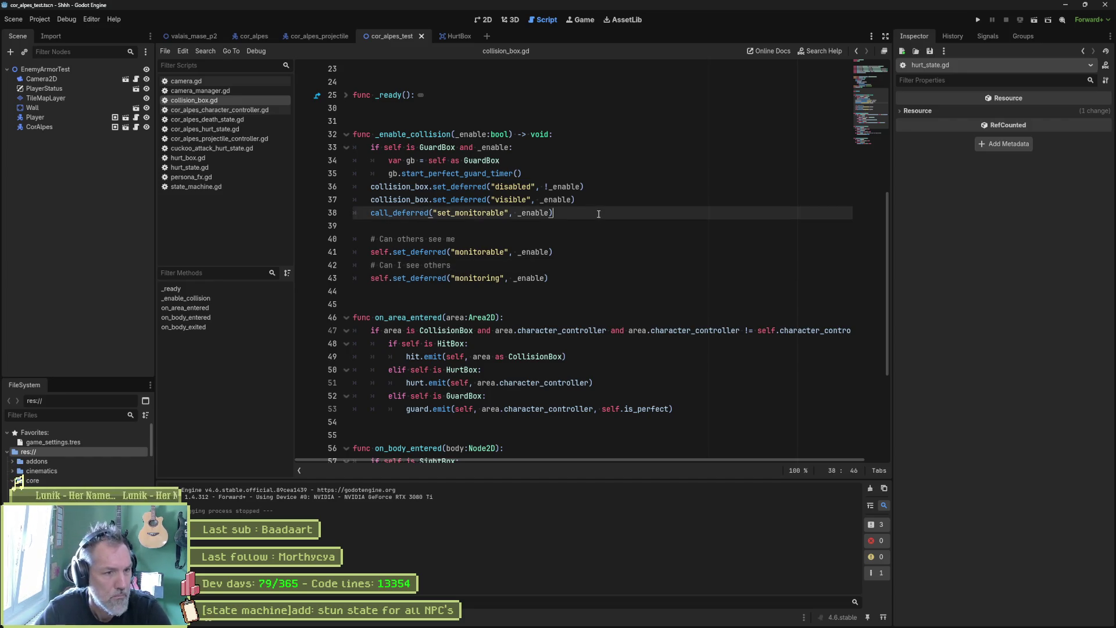
pyautogui.hotkey('ctrl', 'x')
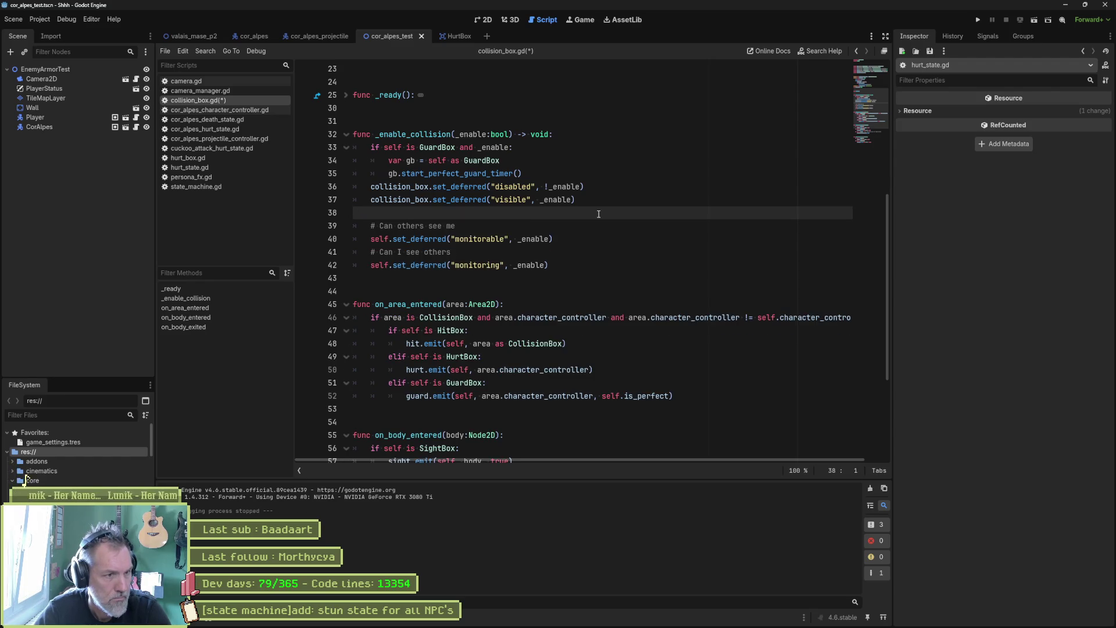
pyautogui.press('F6')
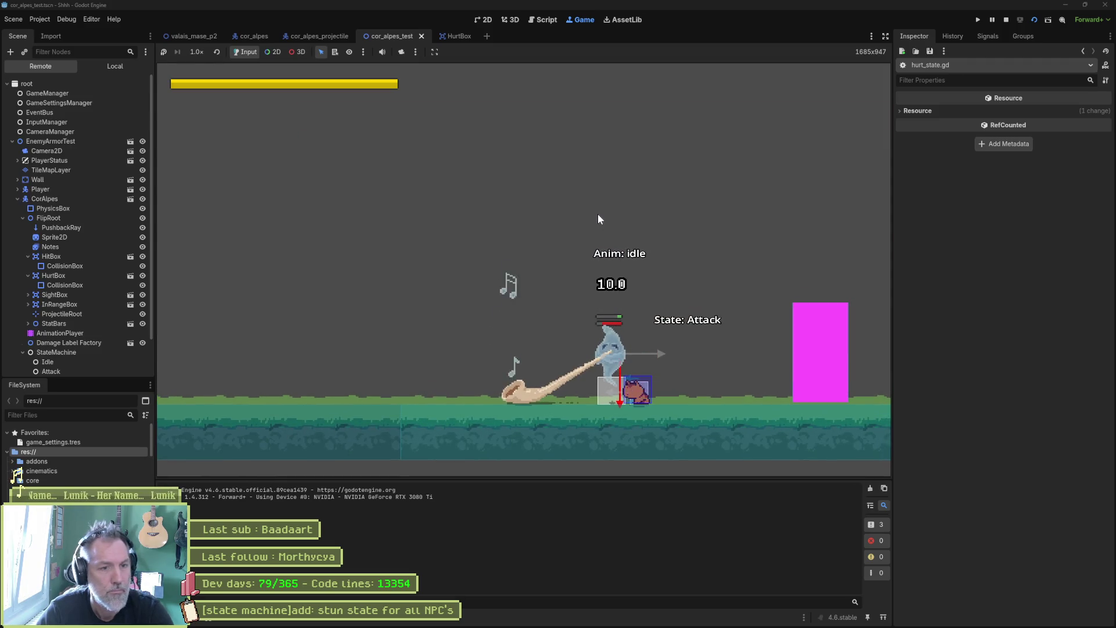
pyautogui.press('F8')
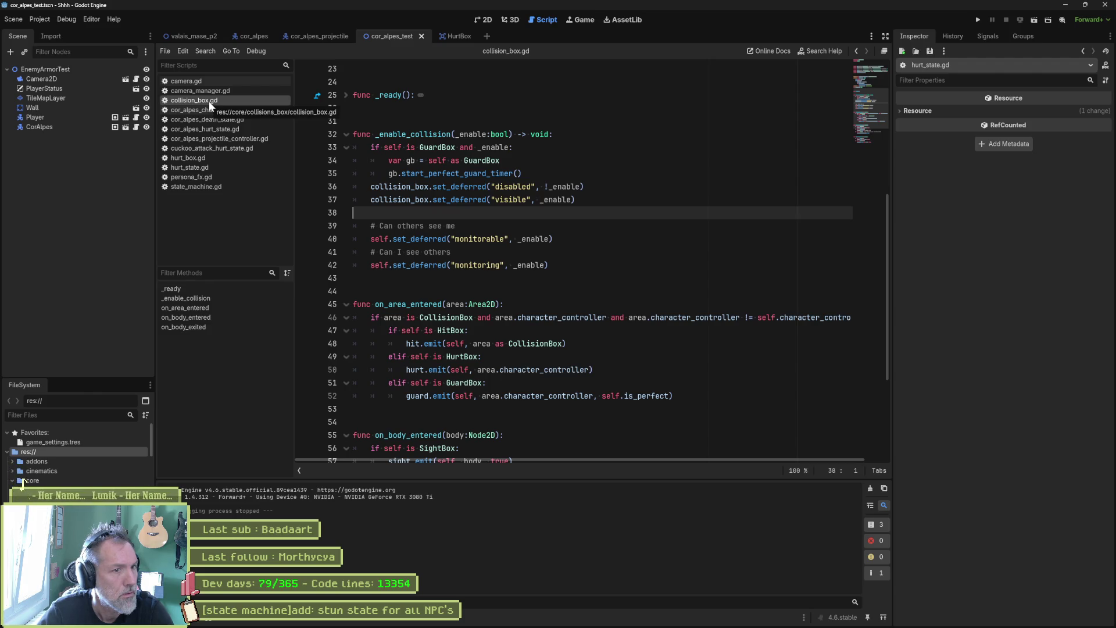
# Step: Start a print_debug line on line 38 logging self, collision_box and its disabled state
pyautogui.click(406, 187)
pyautogui.doubleClick(407, 186)
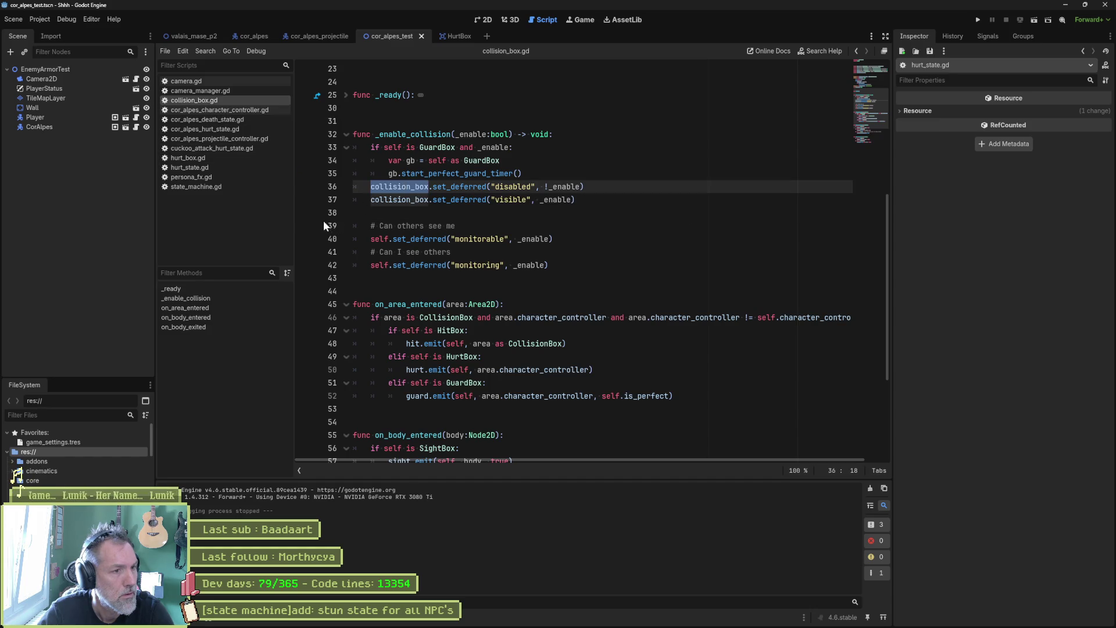
pyautogui.click(500, 213)
pyautogui.press('Tab')
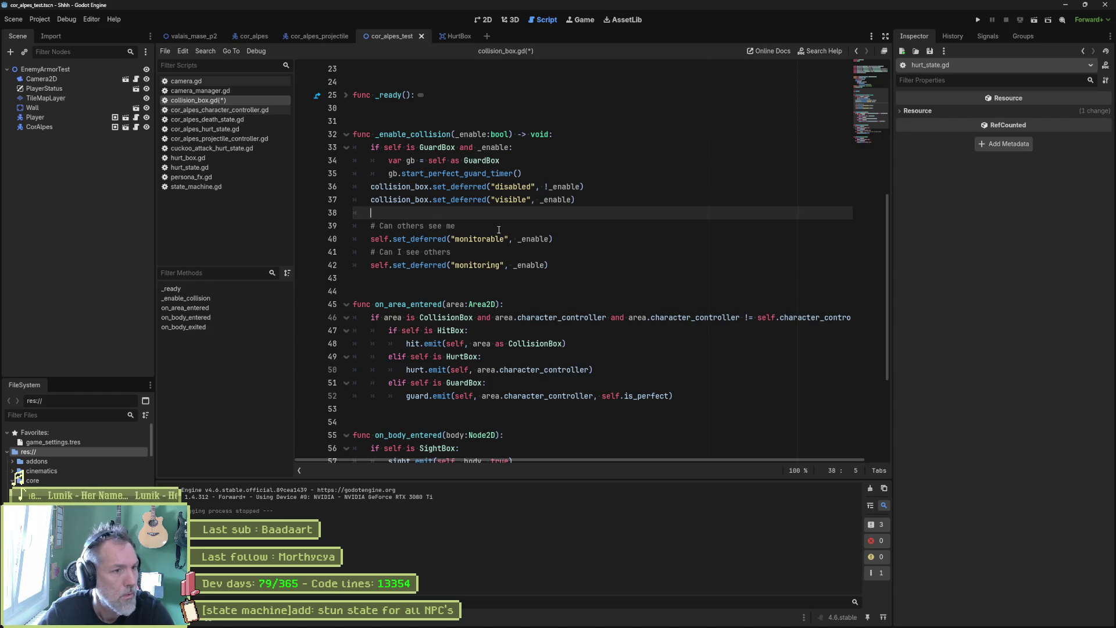
pyautogui.write('print')
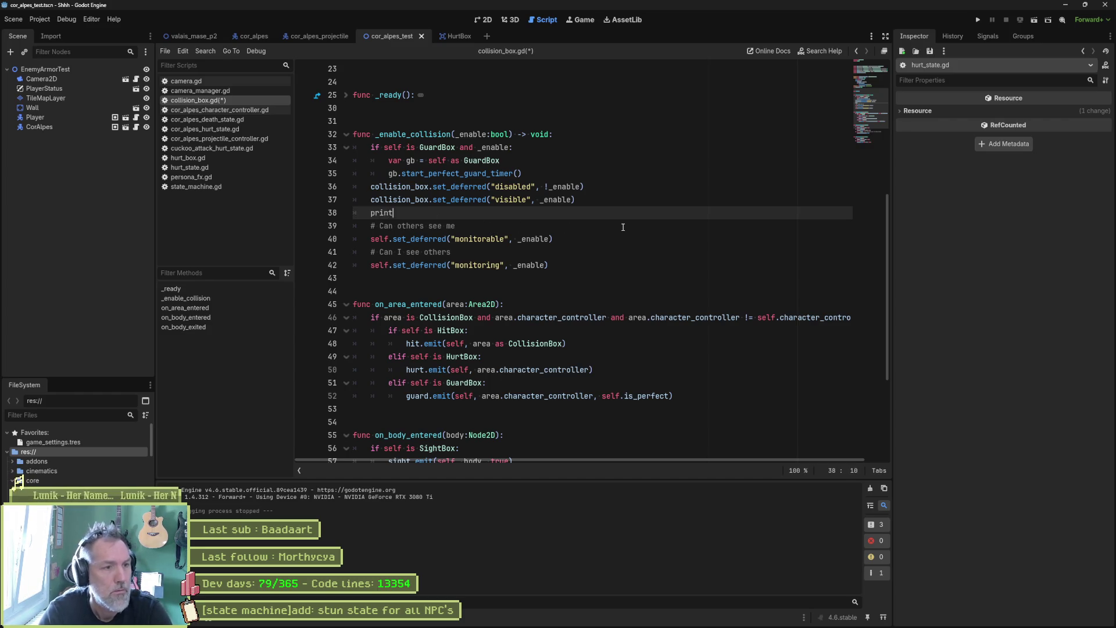
pyautogui.write('_debug(self, ')
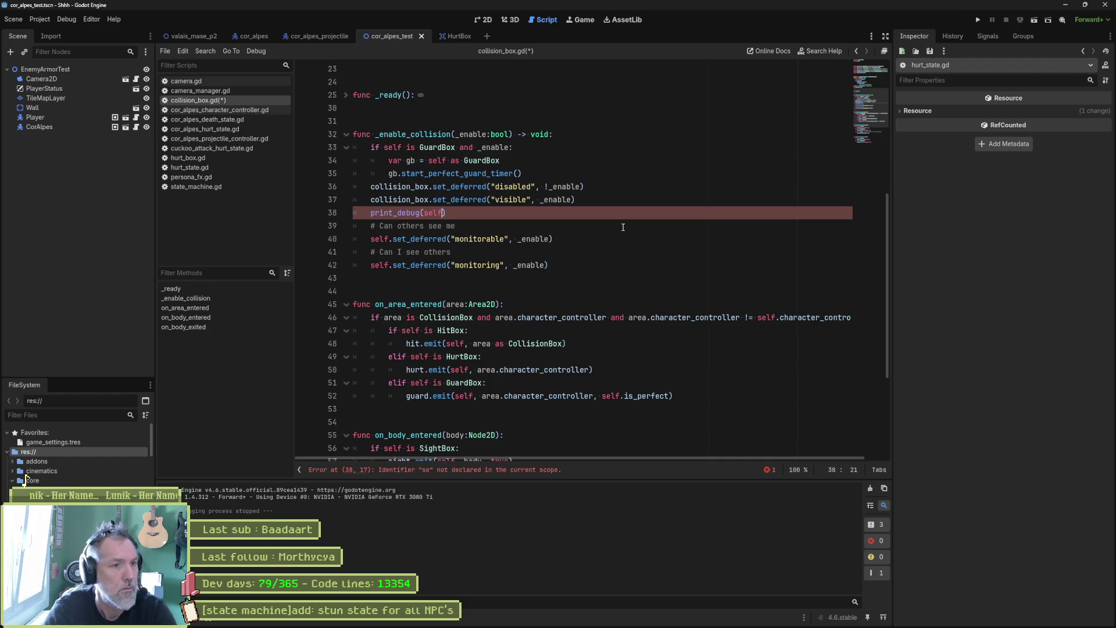
pyautogui.write('" collision')
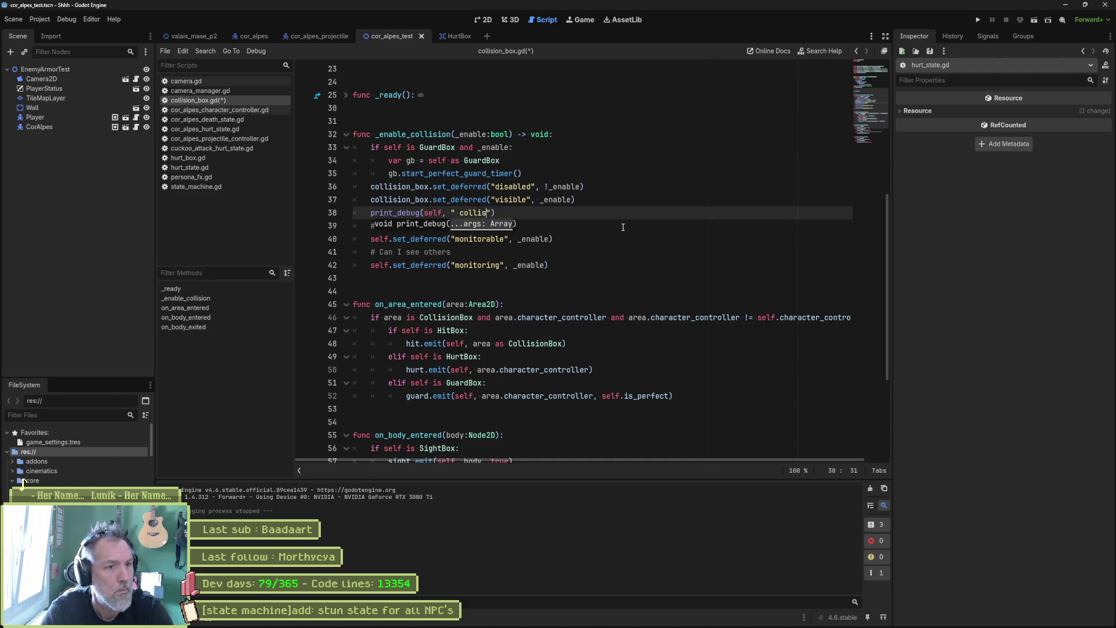
pyautogui.write('_box:')
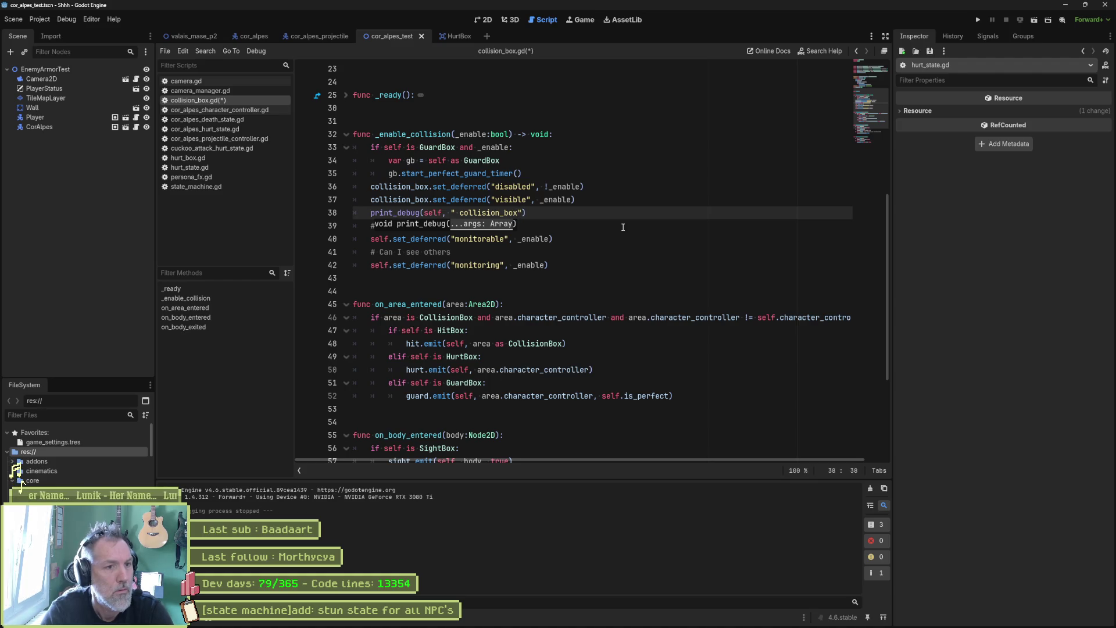
pyautogui.write(' ", coll')
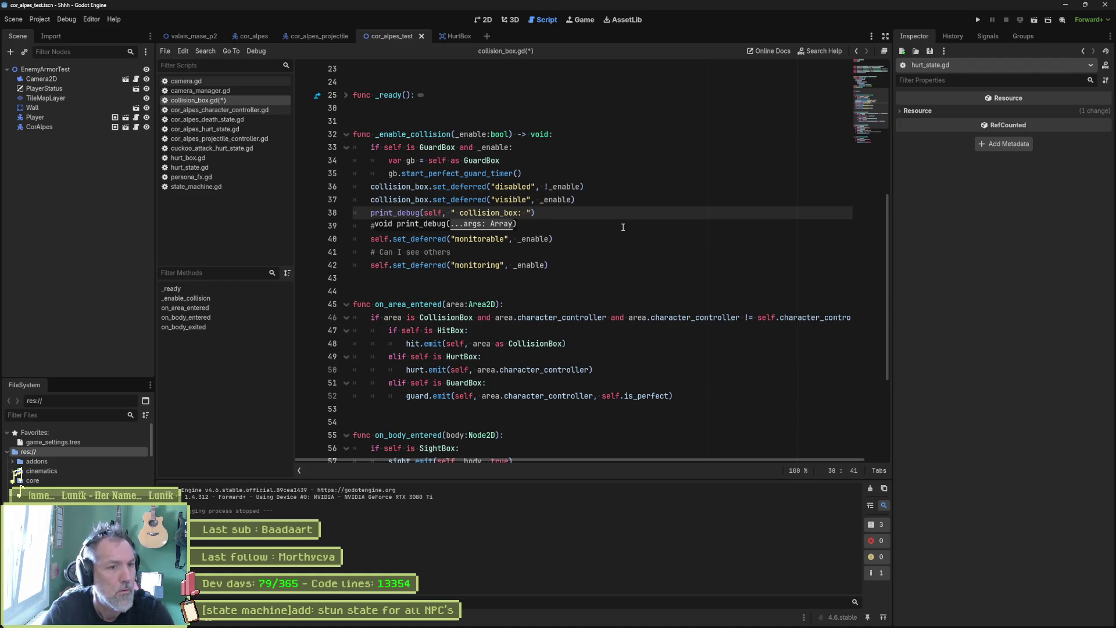
pyautogui.write(', collision_box')
pyautogui.press('Return')
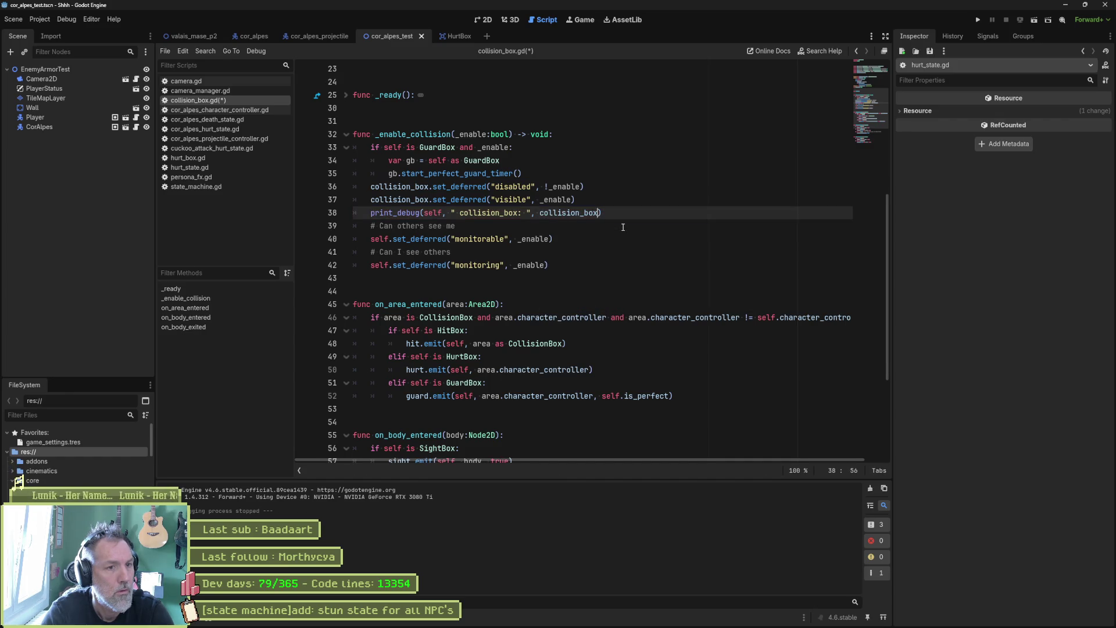
pyautogui.write(', ')
pyautogui.write('" disabled')
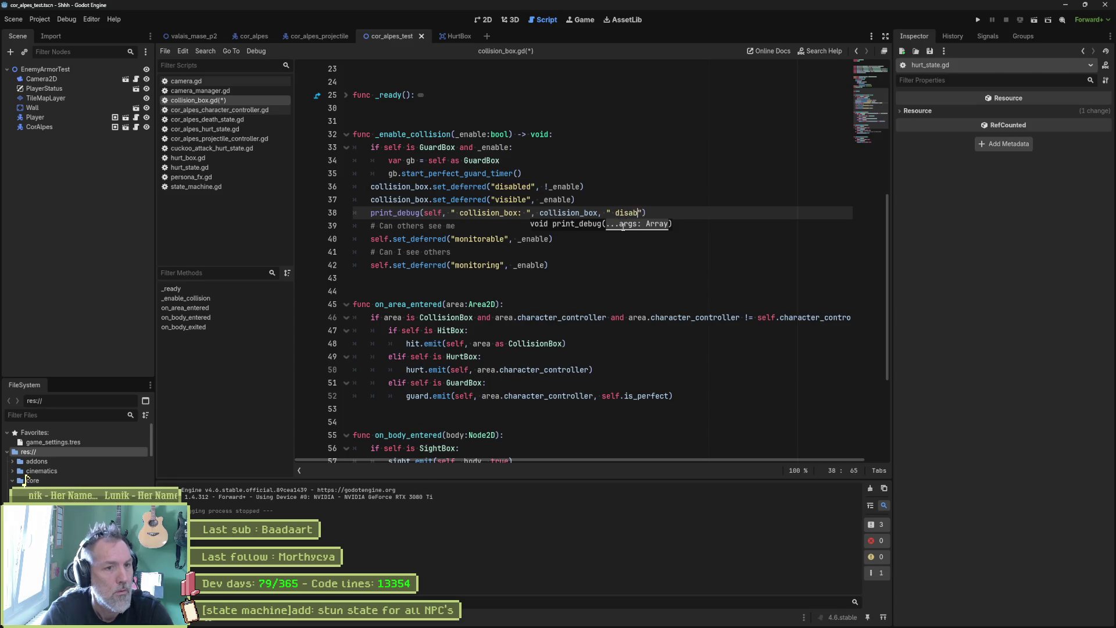
pyautogui.write(': ",')
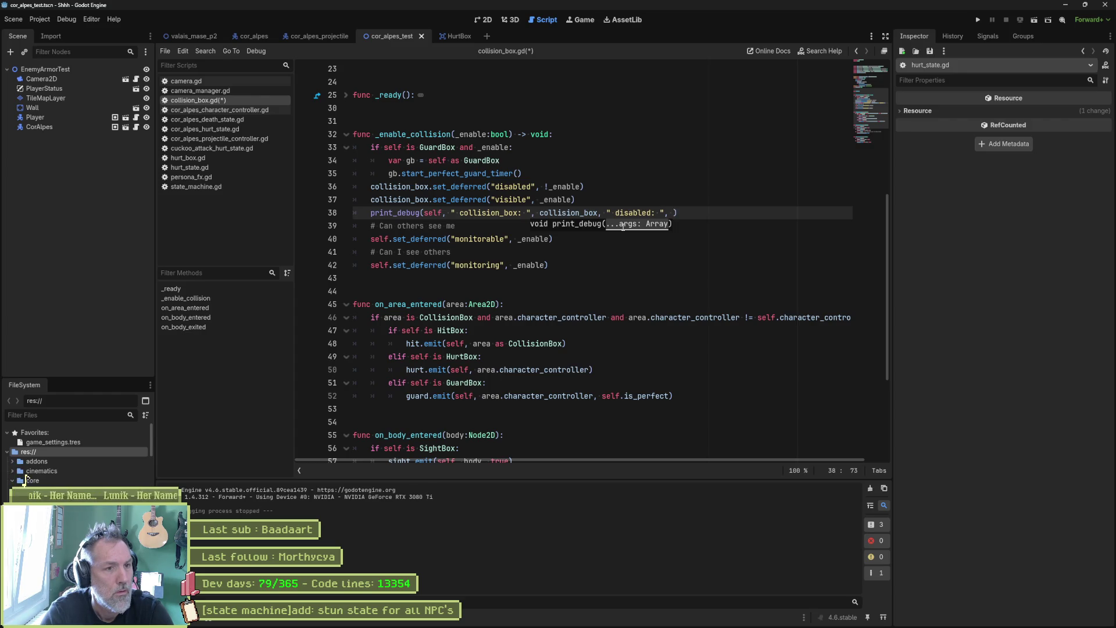
# Step: Delete the temporary print_debug line and save collision_box.gd
pyautogui.hotkey('ctrl', 'shift', 'k')
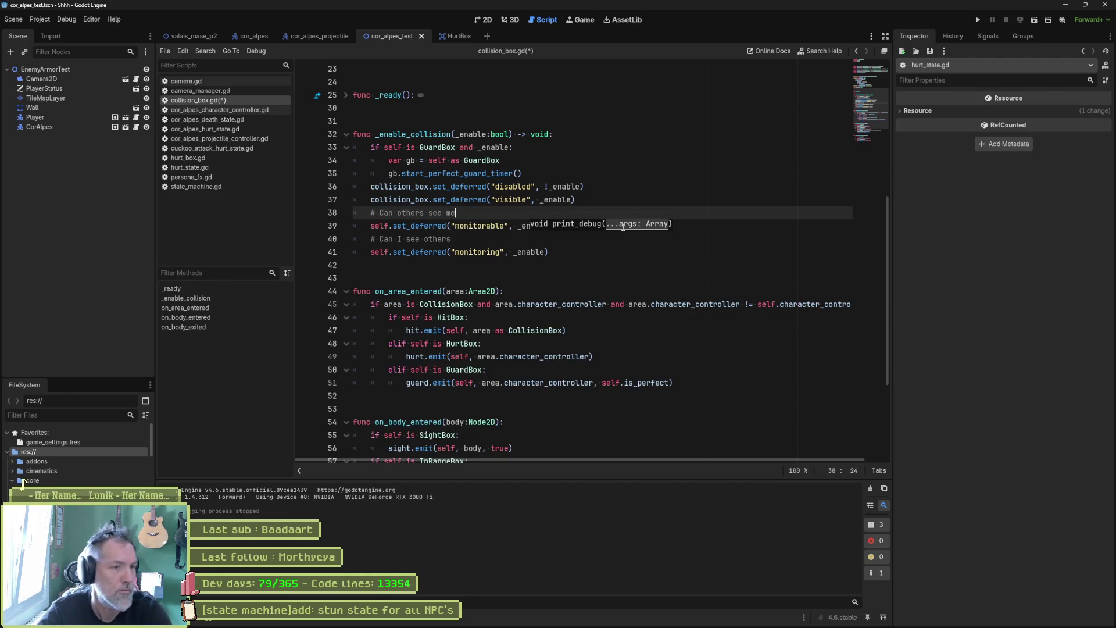
pyautogui.press('Up')
pyautogui.hotkey('ctrl', 's')
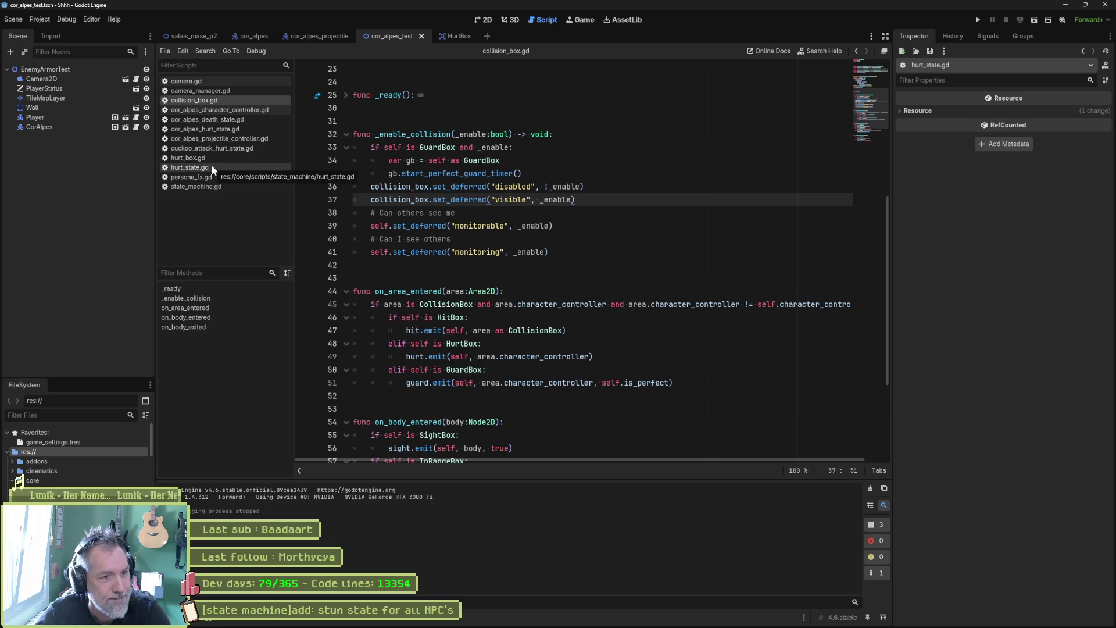
# Step: Open hurt_state.gd and inspect how enter_state uses the _is_active property on line 22
pyautogui.click(190, 168)
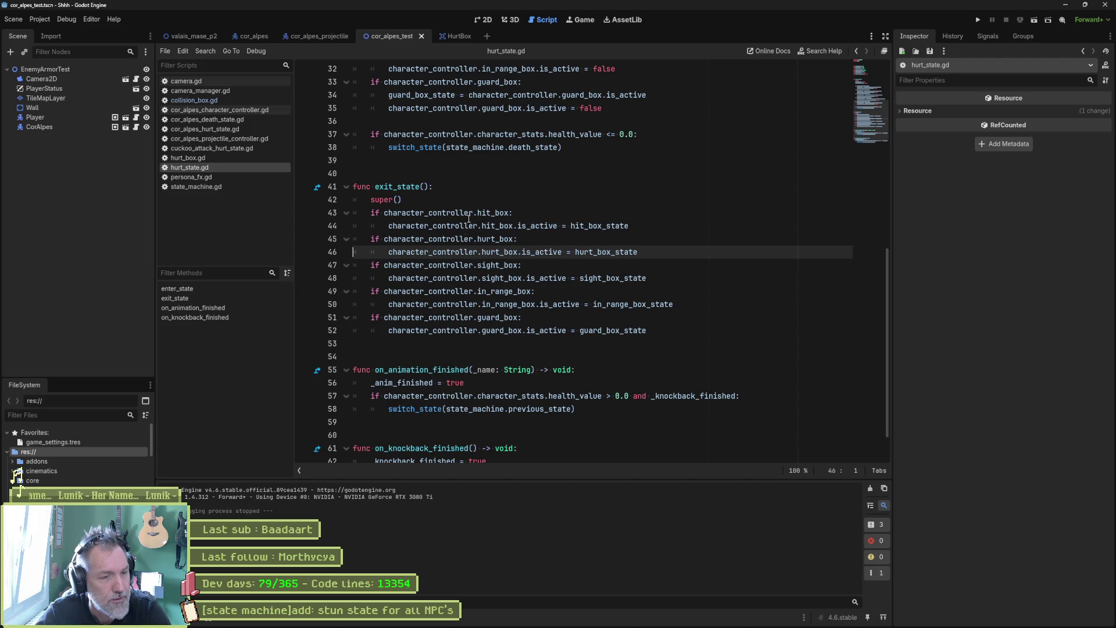
pyautogui.scroll(5, 641, 261)
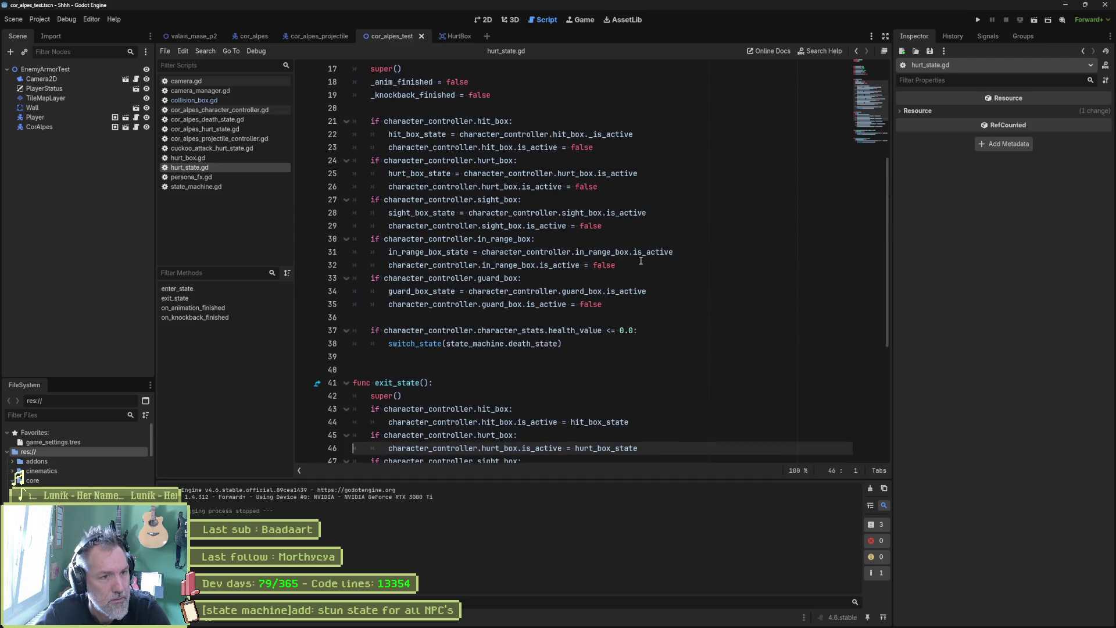
pyautogui.scroll(2, 641, 261)
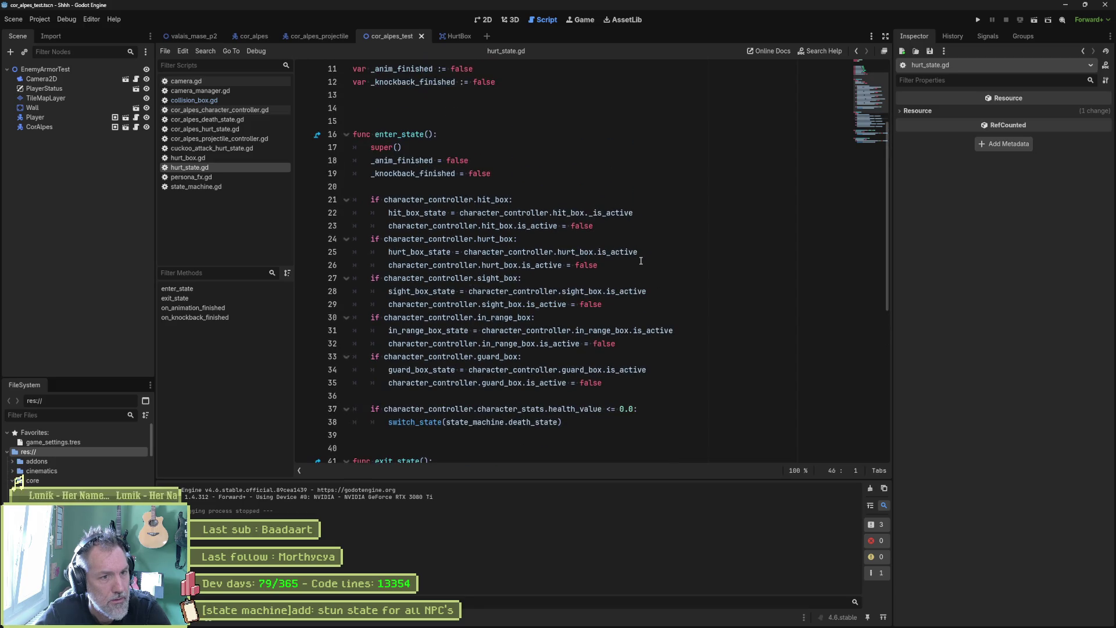
pyautogui.moveTo(646, 186); pyautogui.dragTo(655, 427)
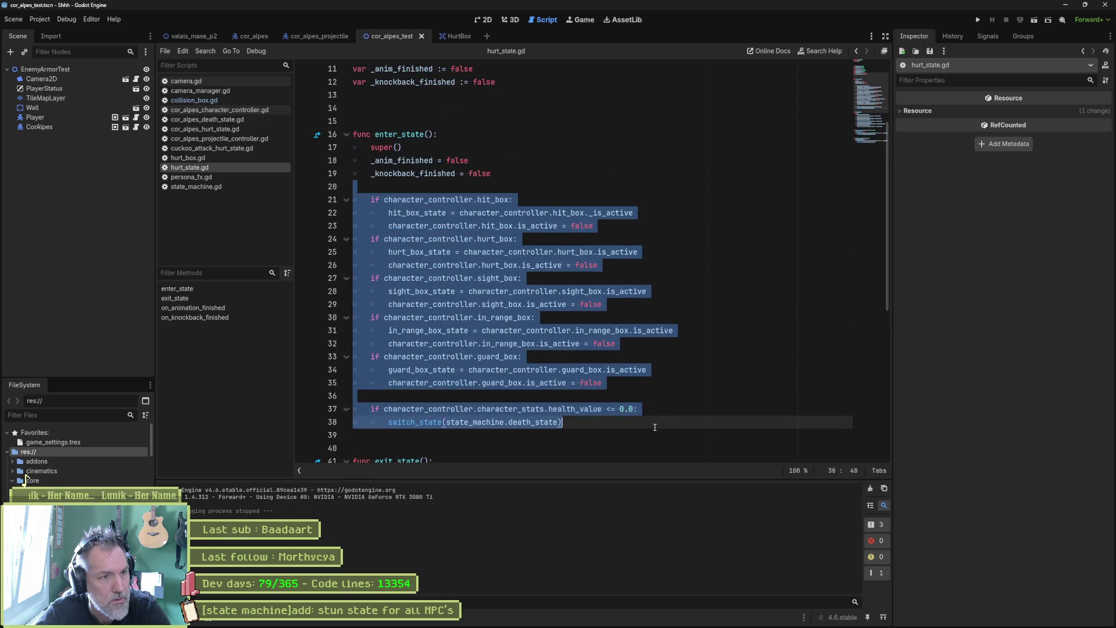
pyautogui.click(605, 207)
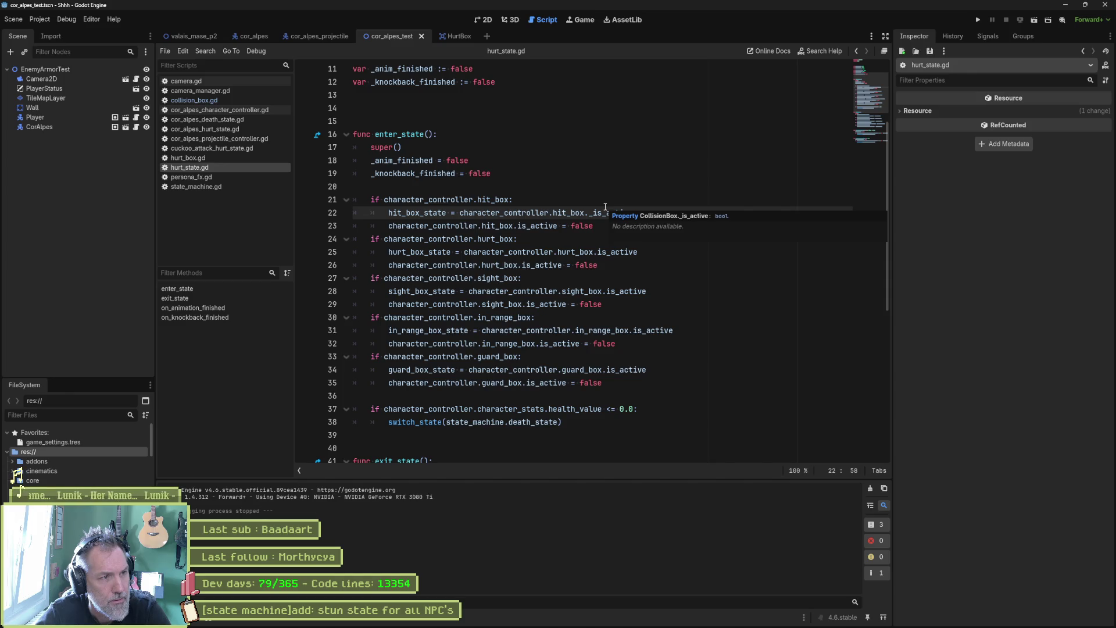
# Step: Review the whole enter_state body, then move down toward exit_state
pyautogui.moveTo(543, 137)
pyautogui.mouseDown()
pyautogui.moveTo(604, 331)
pyautogui.moveTo(564, 437)
pyautogui.mouseUp()
pyautogui.click(539, 225)
pyautogui.scroll(-7, 567, 269)
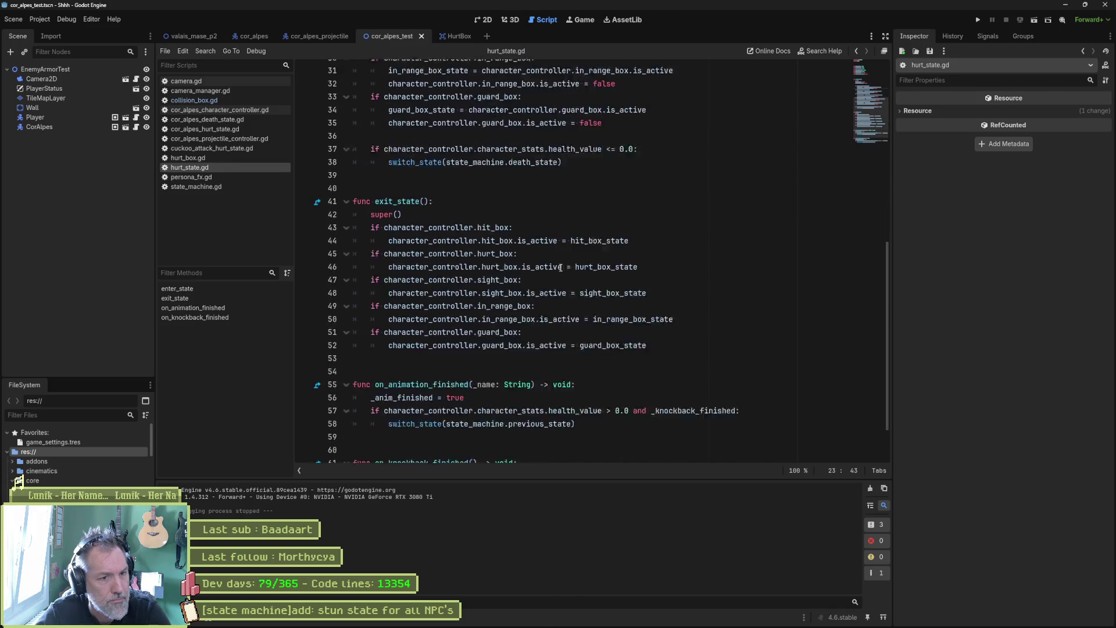